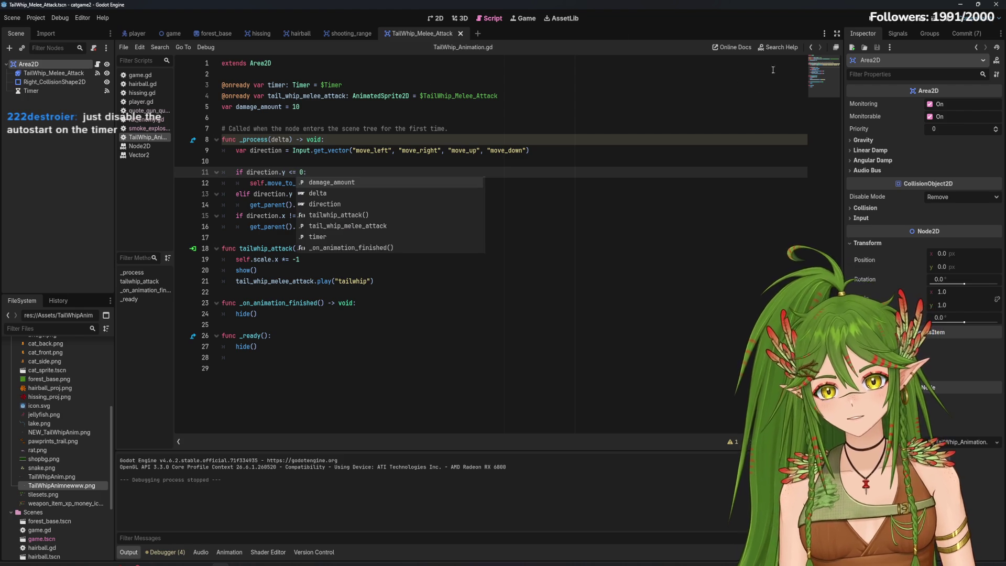
Stop the running game and change the line 11 check from <= to <
key("Up")
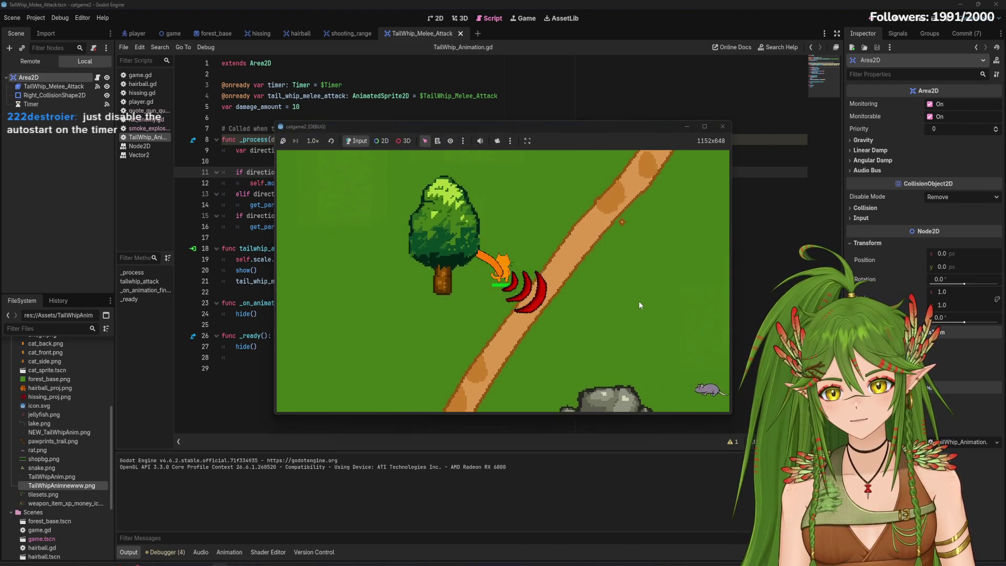
left_click(723, 128)
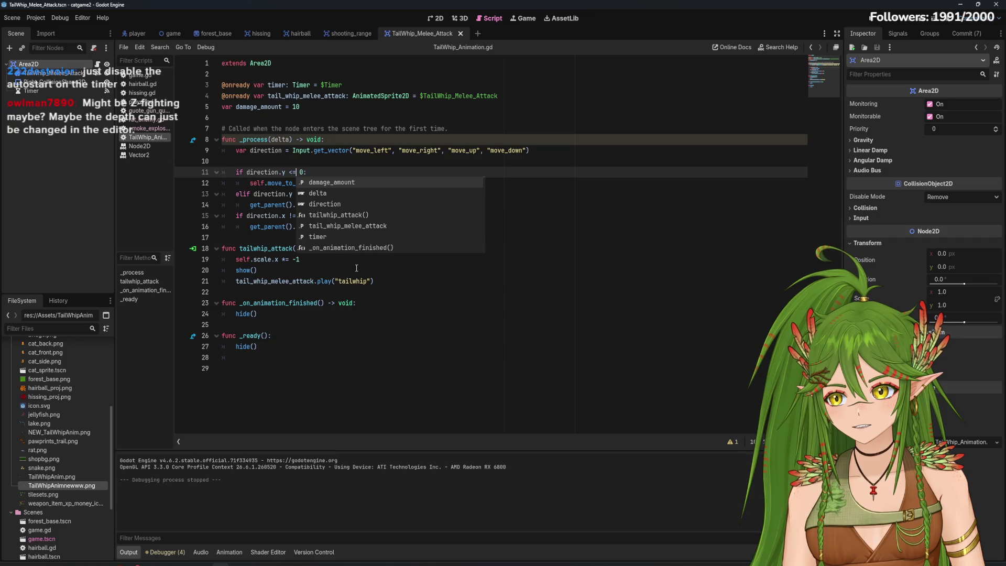
key("Escape")
key("BackSpace")
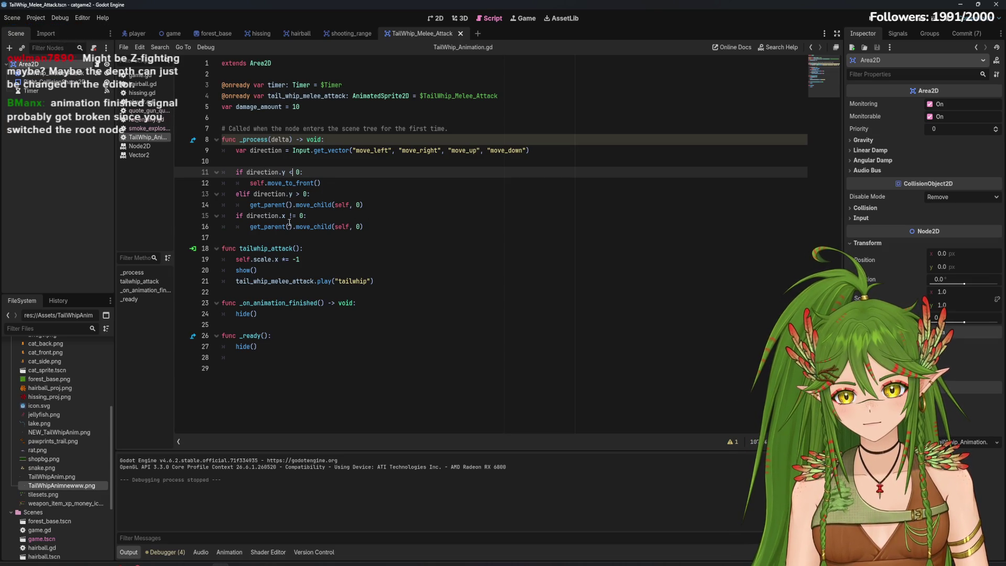
Try an '=' on line 13 and remove it, then save and run the game to test the tail-whip
left_click(289, 215)
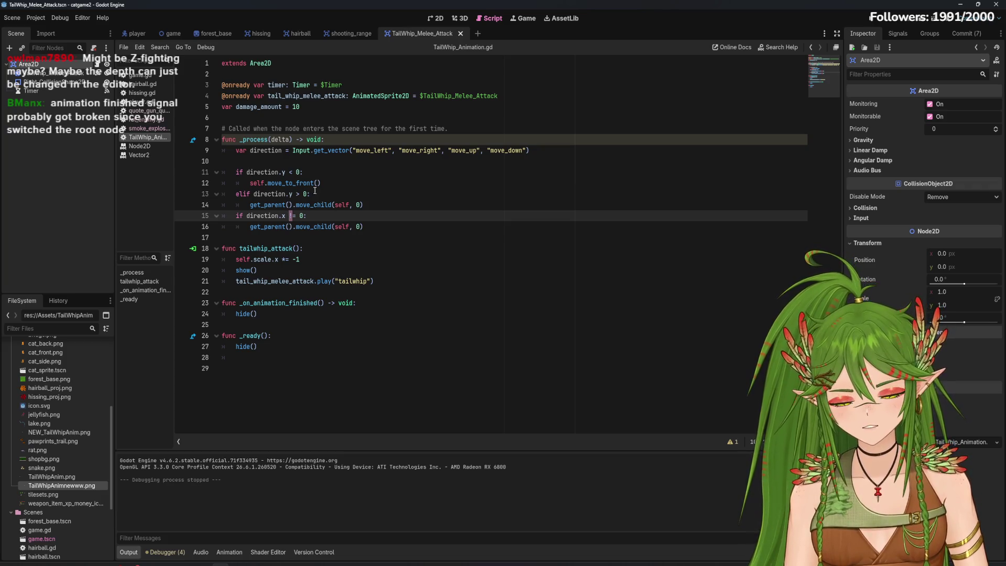
left_click(299, 194)
type("=")
key("BackSpace")
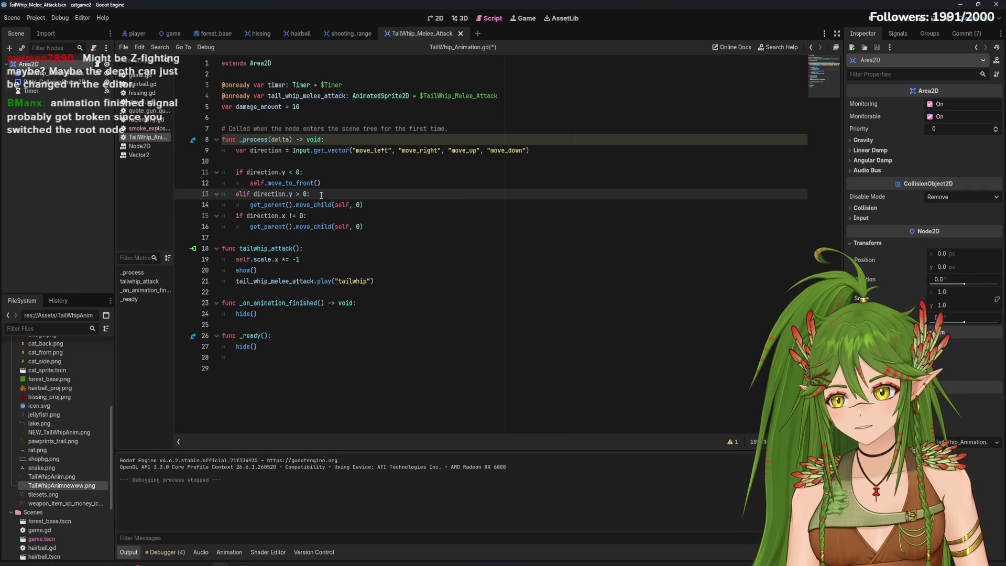
left_click(400, 351)
key("F5")
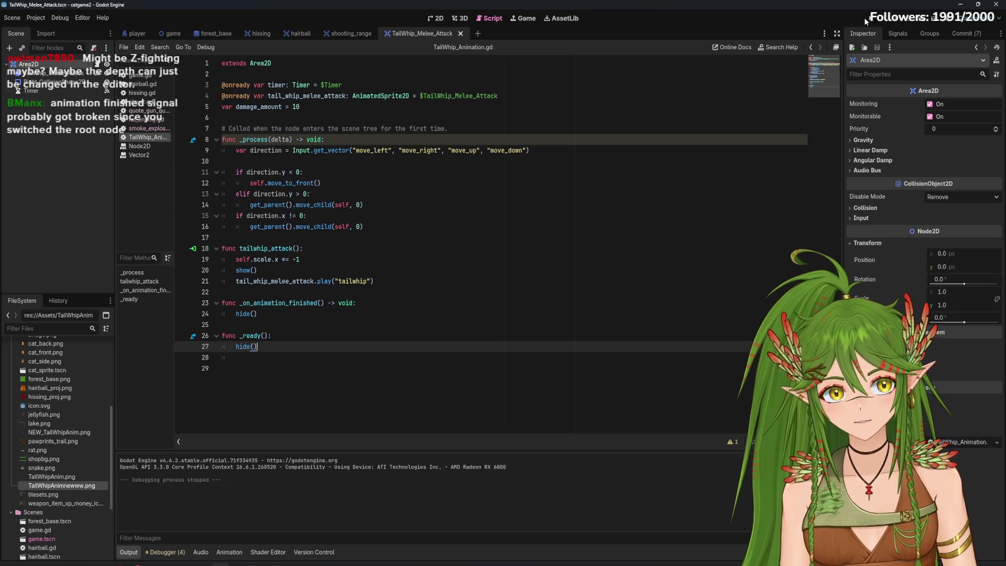
left_click(574, 283)
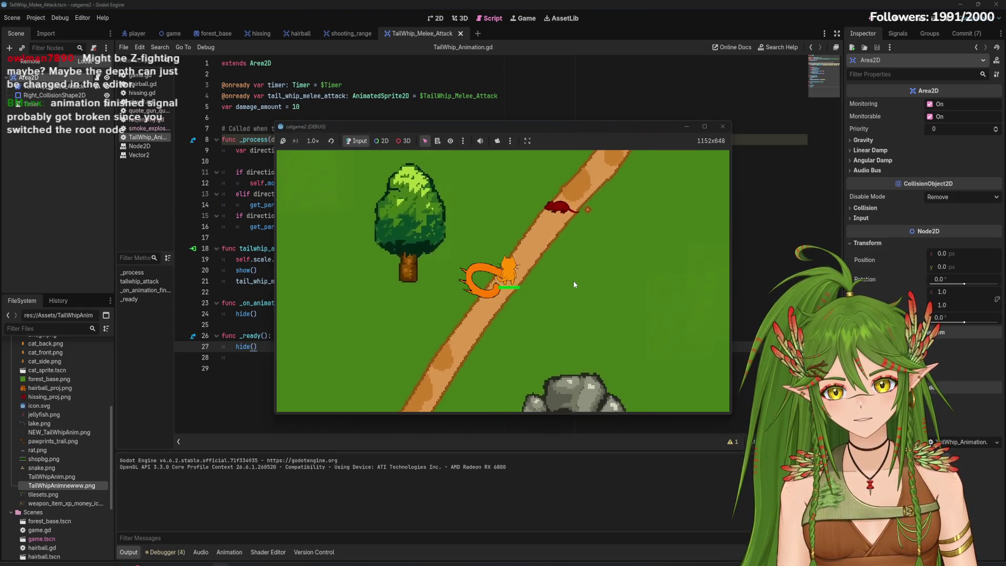
Walk the cat north, tail-whip near the rats, then stop the game
key("w")
left_click(574, 281)
key("w")
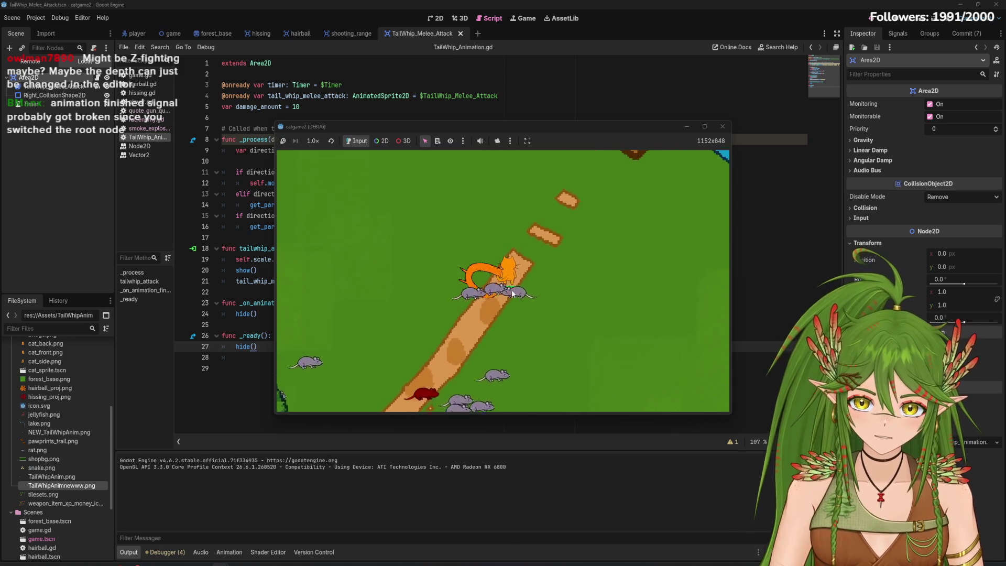
left_click(723, 126)
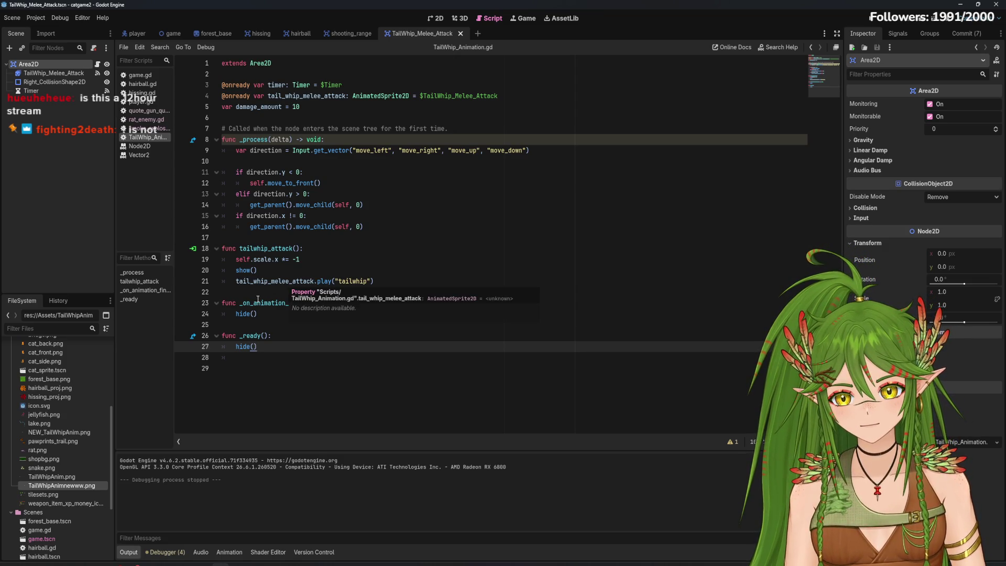
Set the Timer node's Wait Time to 2.0 seconds in the Inspector
left_click(251, 325)
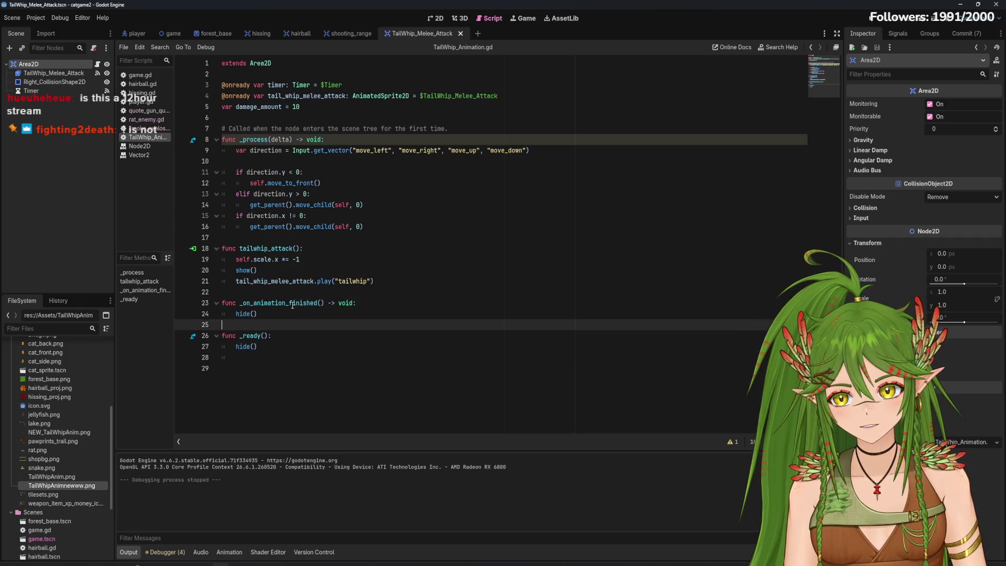
left_click(56, 100)
left_click(53, 91)
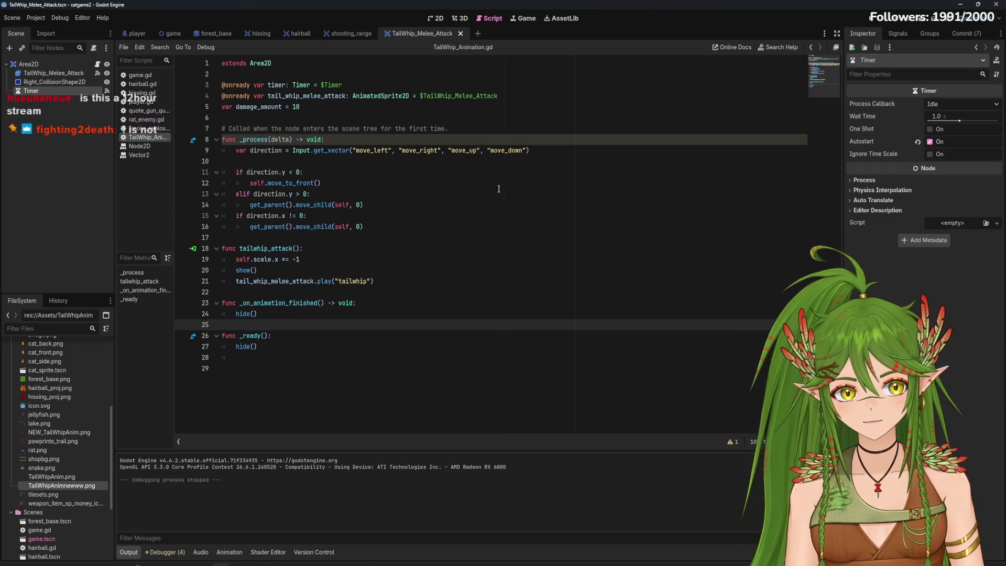
left_click(937, 116)
type("2")
key("Return")
Run the game, move the cat up and left, then stop it
key("F5")
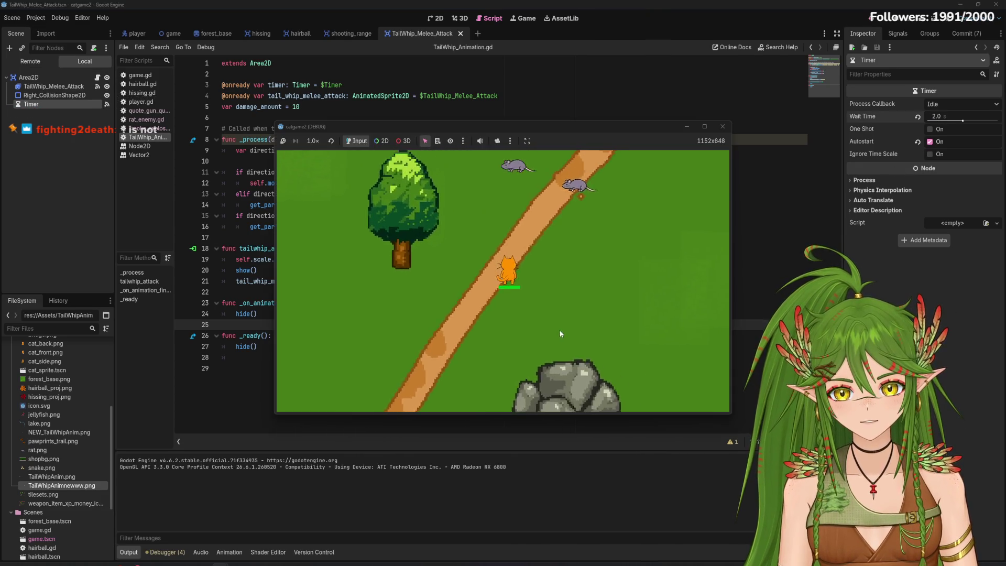
key("Left")
key("Up")
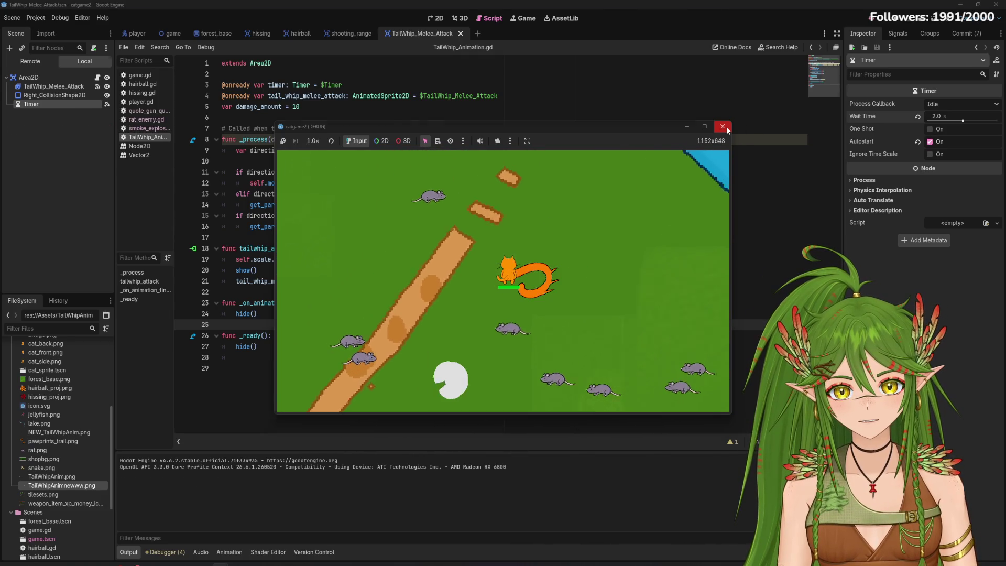
left_click(723, 127)
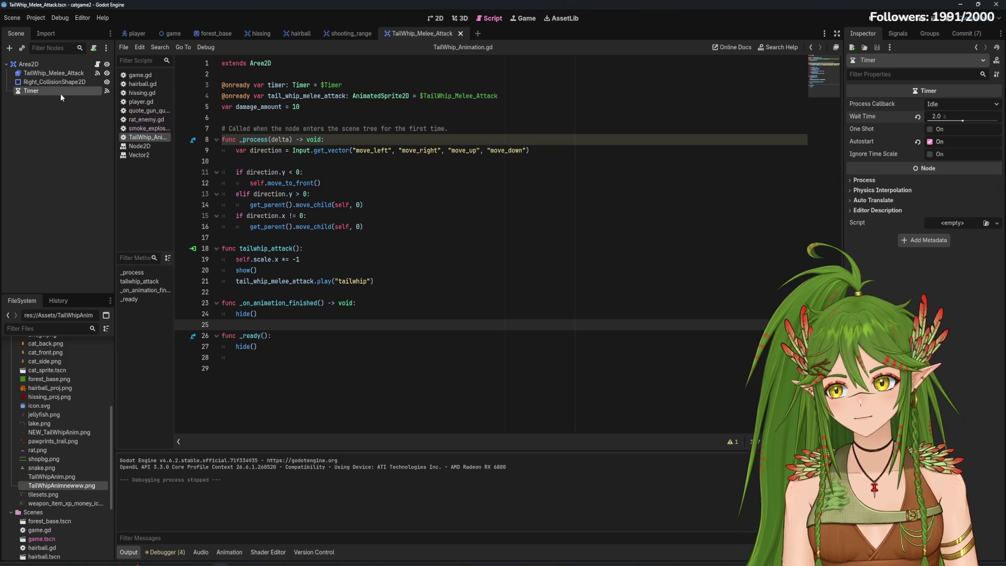
Inspect the Timer's timeout connection to tailwhip_attack in Signals, cancelling the Edit Connection dialog
left_click(31, 64)
left_click(51, 80)
left_click(50, 100)
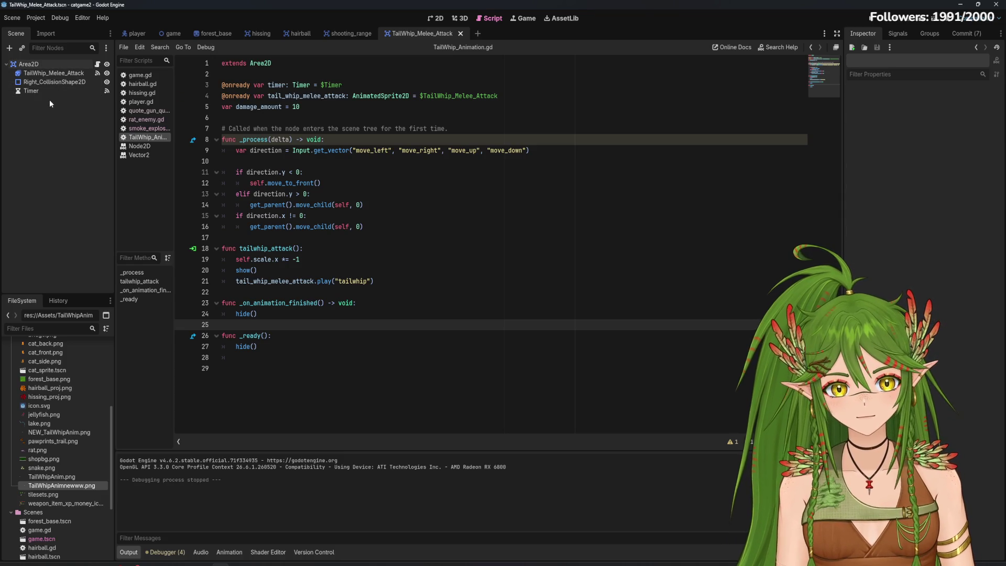
left_click(902, 33)
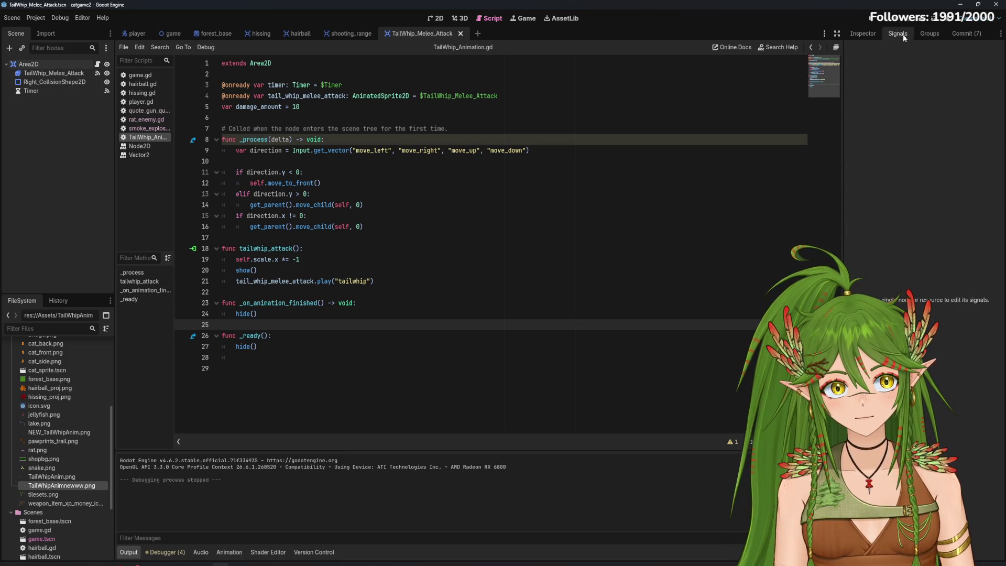
left_click(53, 90)
right_click(901, 81)
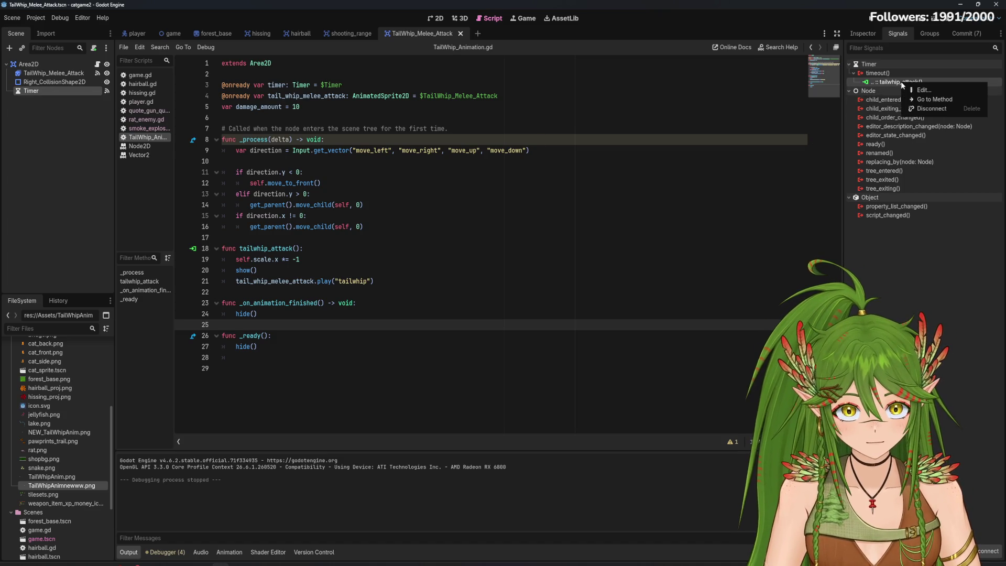
left_click(923, 90)
left_click(579, 184)
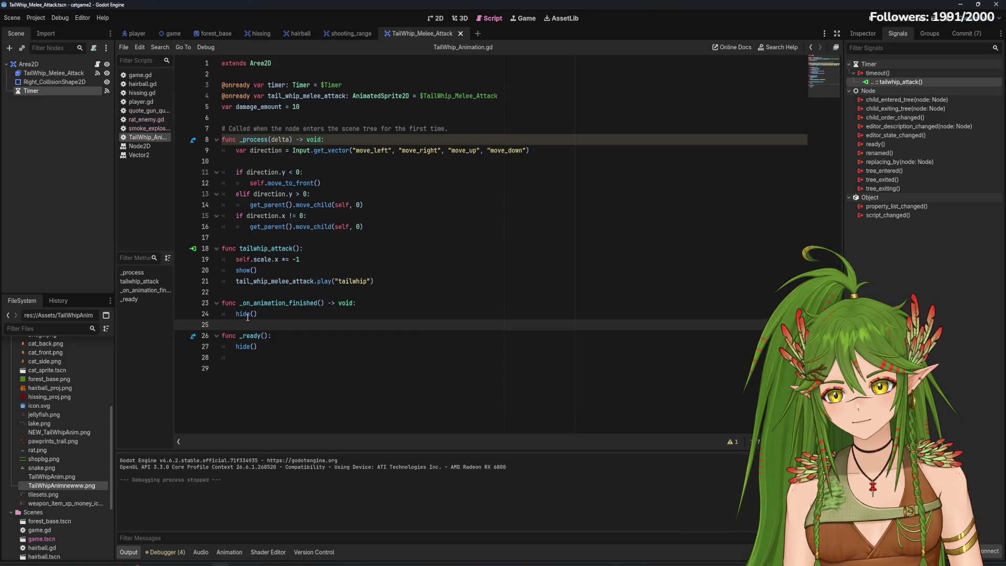
Add hide() on a new line after the tailwhip play call, then run the game
mouse_move(248, 317)
left_click(379, 287)
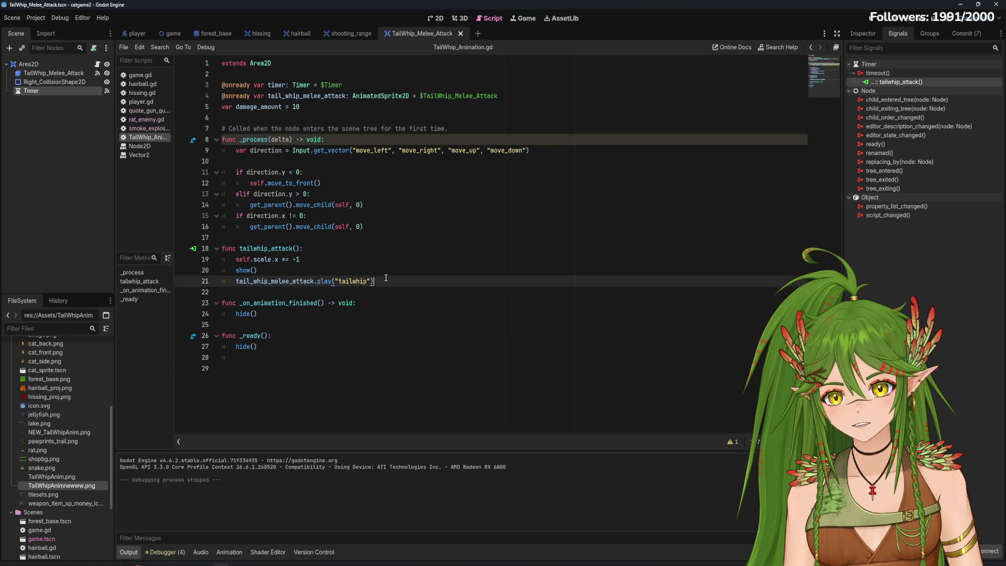
key("Return")
type("hide(")
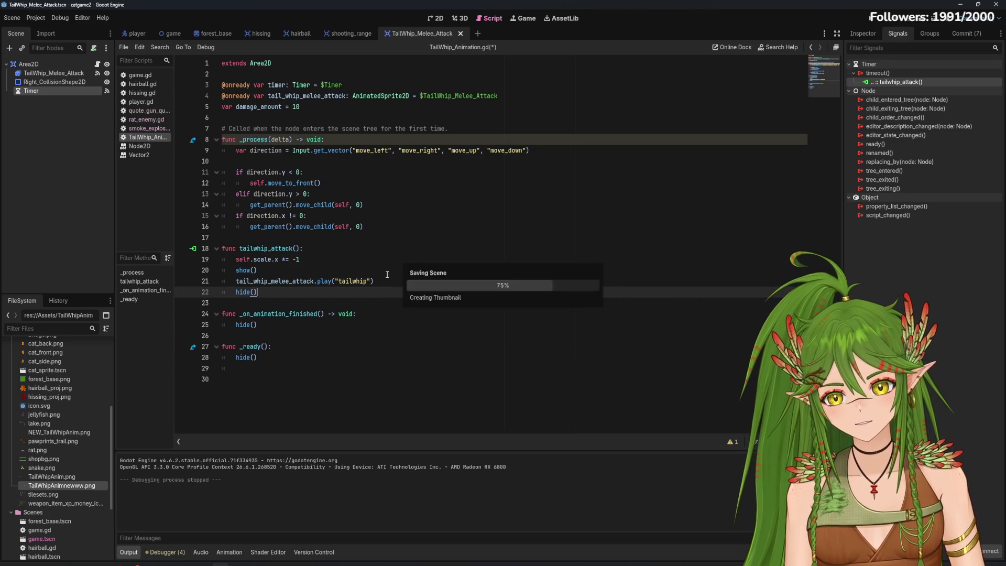
left_click(853, 17)
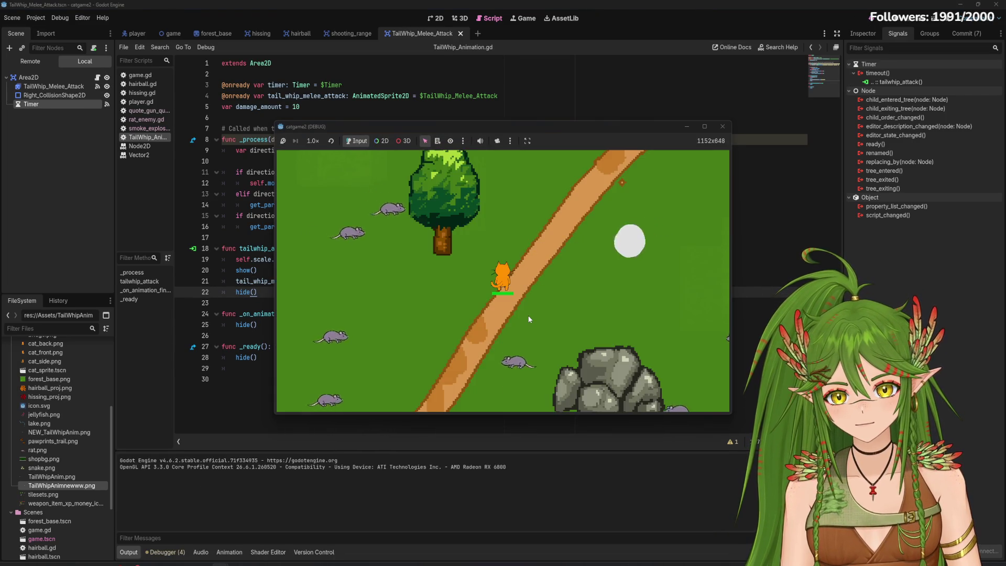
Playtest twice, moving the cat up-right and stopping each run
key("Up")
key("Right")
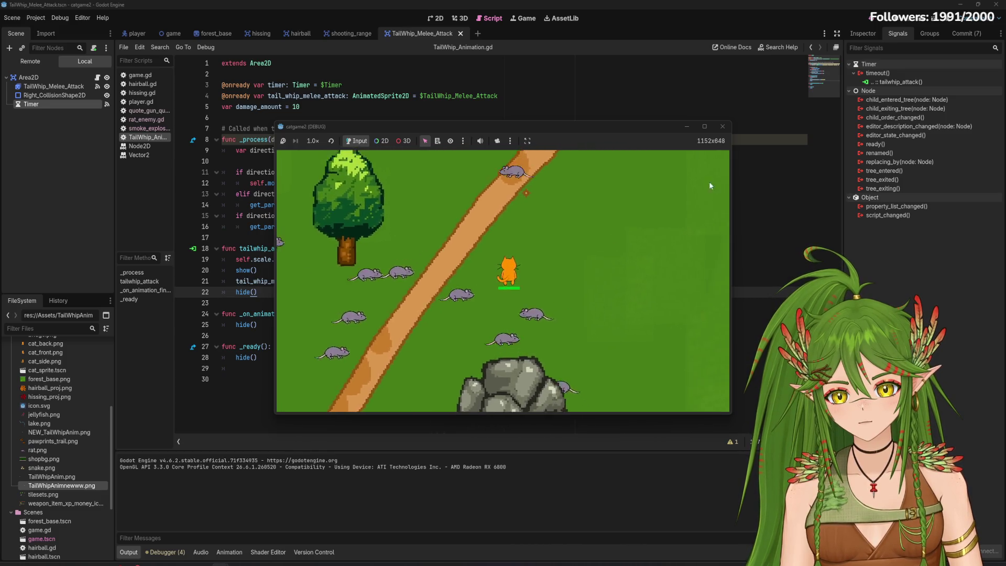
key("F8")
key("F5")
key("Up")
key("Right")
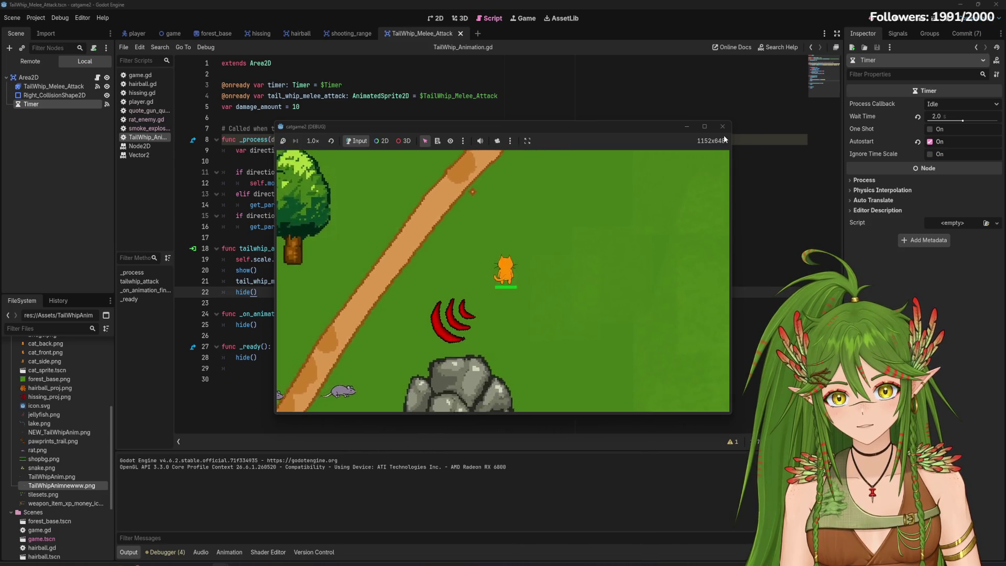
left_click(723, 128)
Save, run one more up-right and downward test, then delete the hide() call on line 22
left_click(374, 347)
key("ctrl+s")
key("F5")
key("Up")
key("Right")
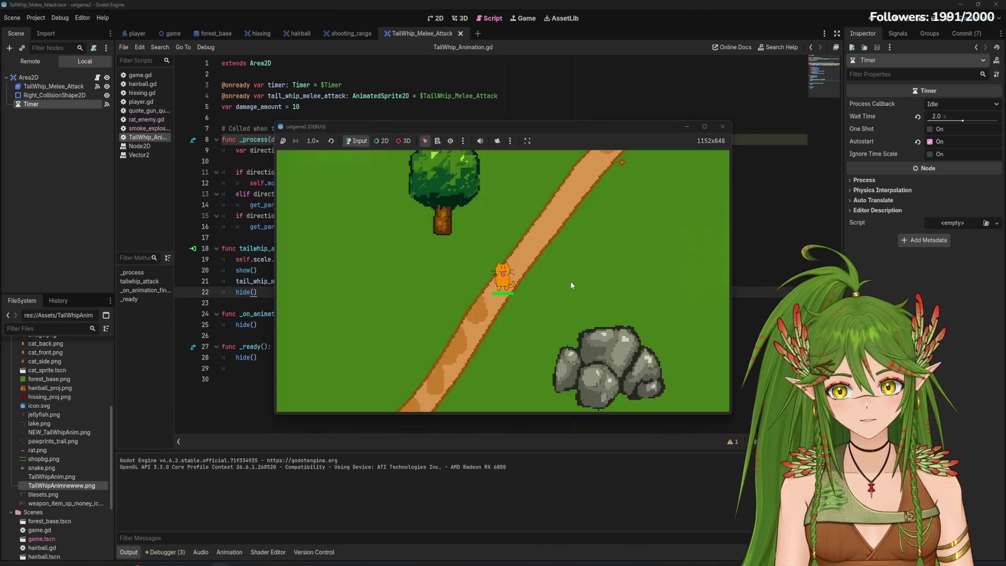
key("Down")
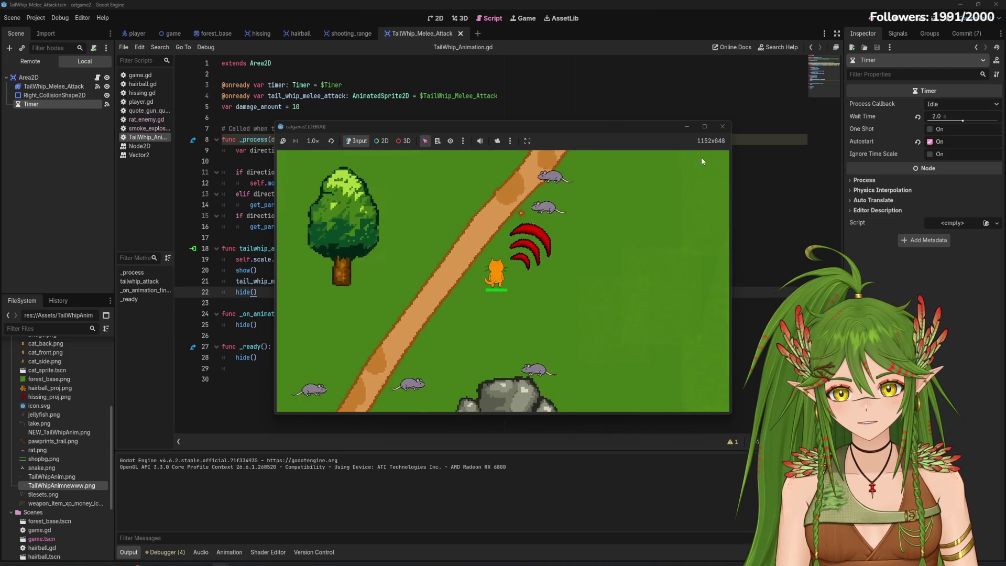
left_click(723, 126)
key("BackSpace")
key("BackSpace")
key("BackSpace")
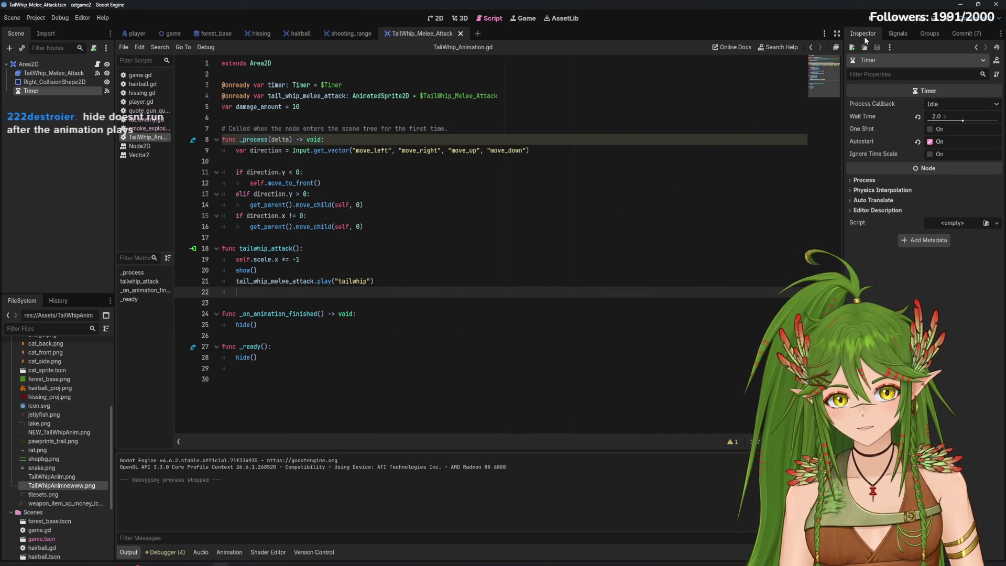
Run the game, move the cat up-right and tail-whip twice, then stop; stray 'dddddd' lands on line 22
left_click(872, 18)
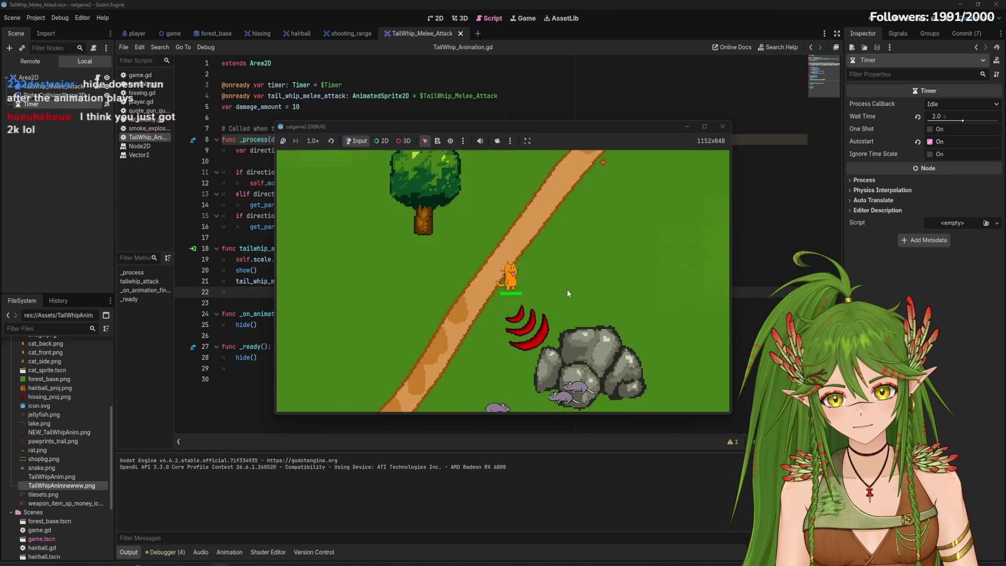
key("Up")
key("Right")
left_click(567, 294)
key("Up")
key("Right")
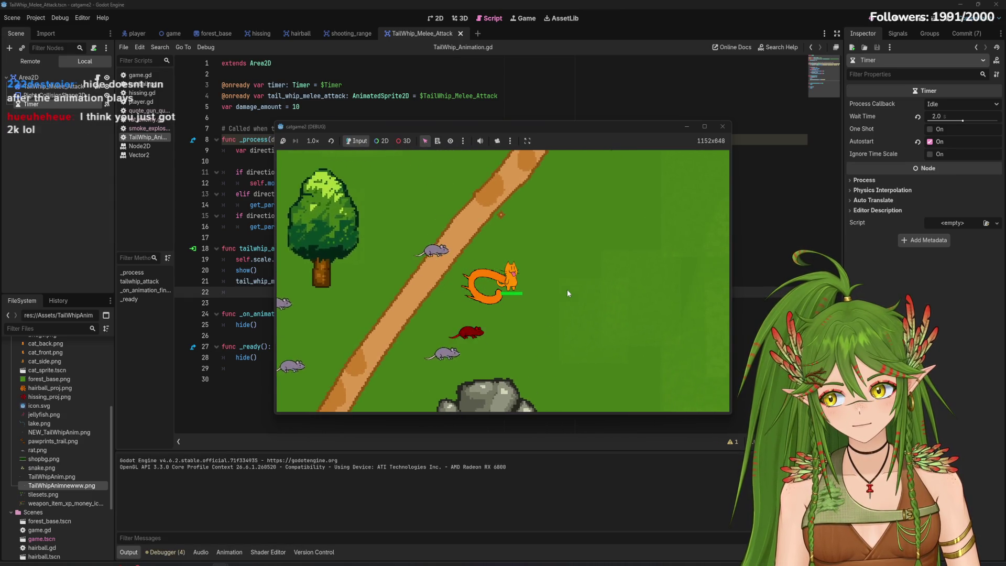
left_click(567, 291)
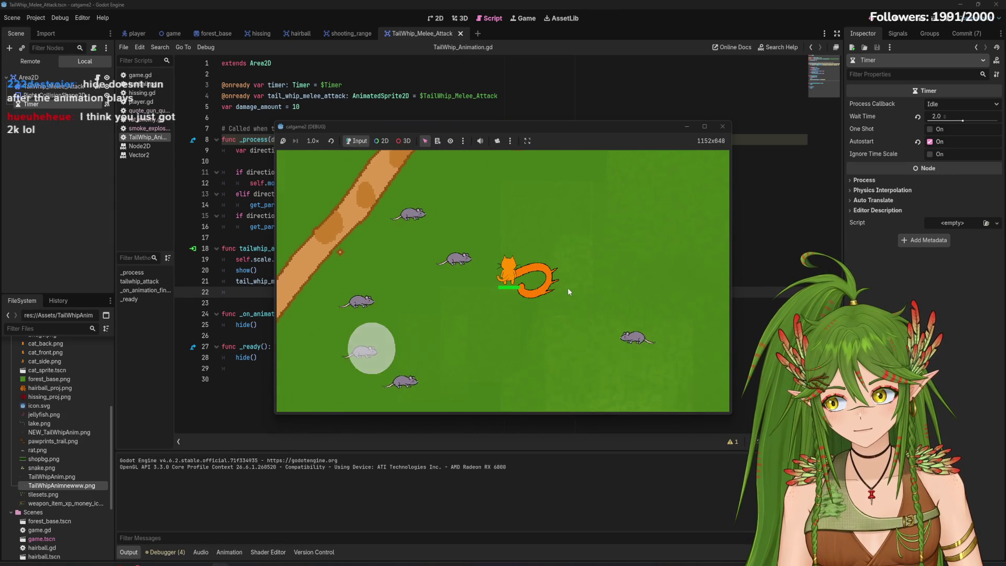
left_click(723, 127)
type("dddddd")
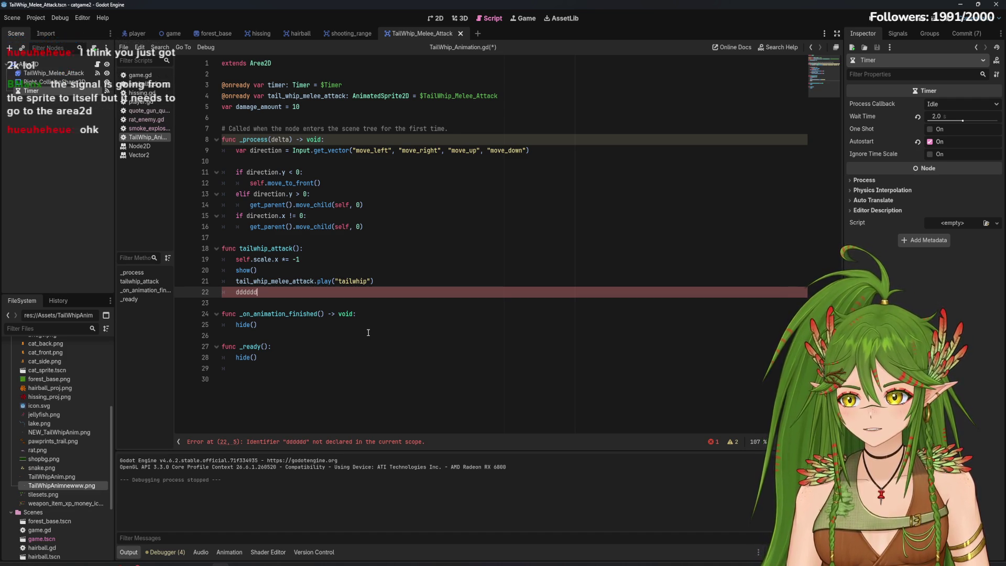
Delete the stray 'dddddd' text and the blank line 22 from tailwhip_attack
key("shift+Home")
key("BackSpace")
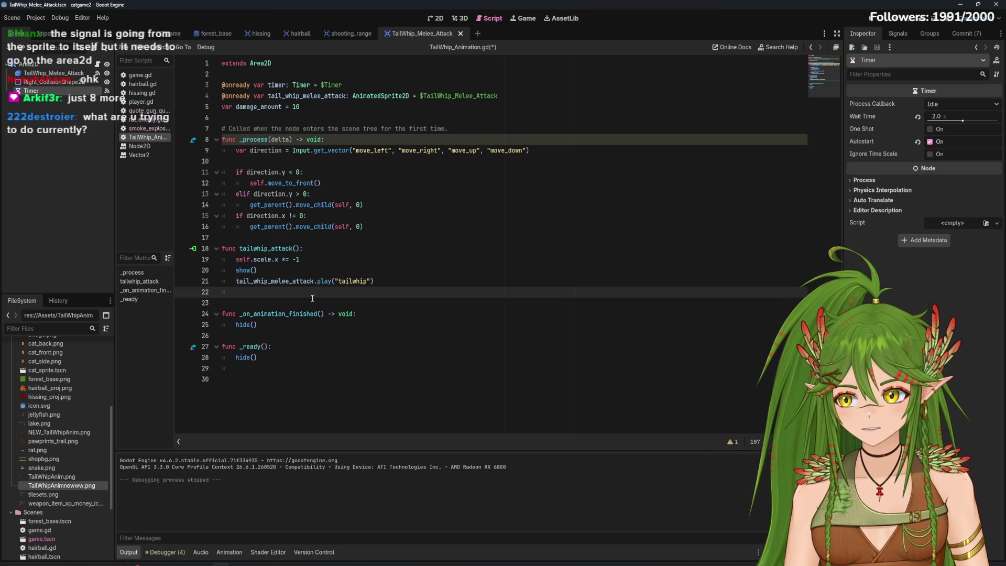
key("BackSpace")
key("BackSpace")
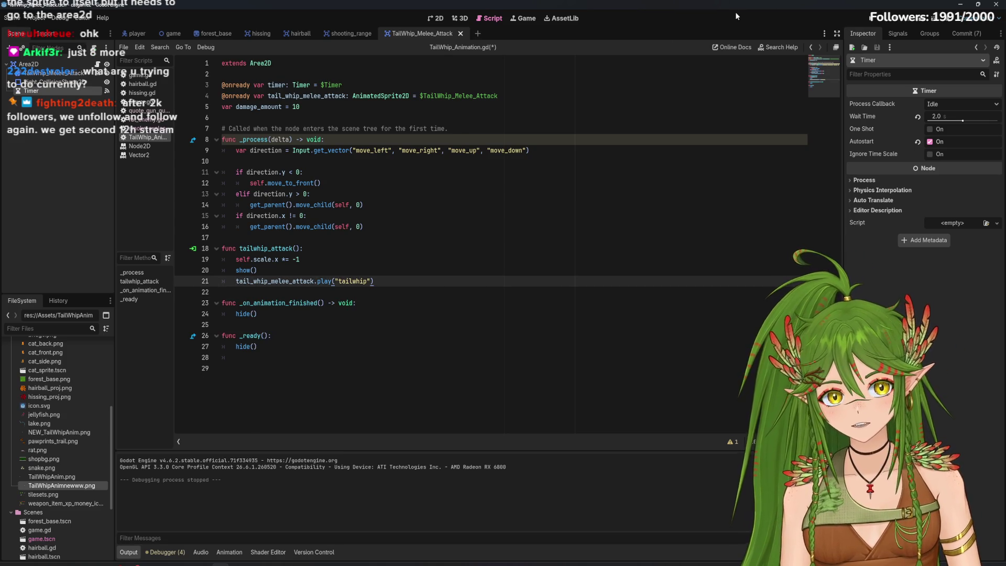
Save and run the game, walking the cat with W/A/S/D toward the rat pack
left_click(871, 18)
key("w")
key("d")
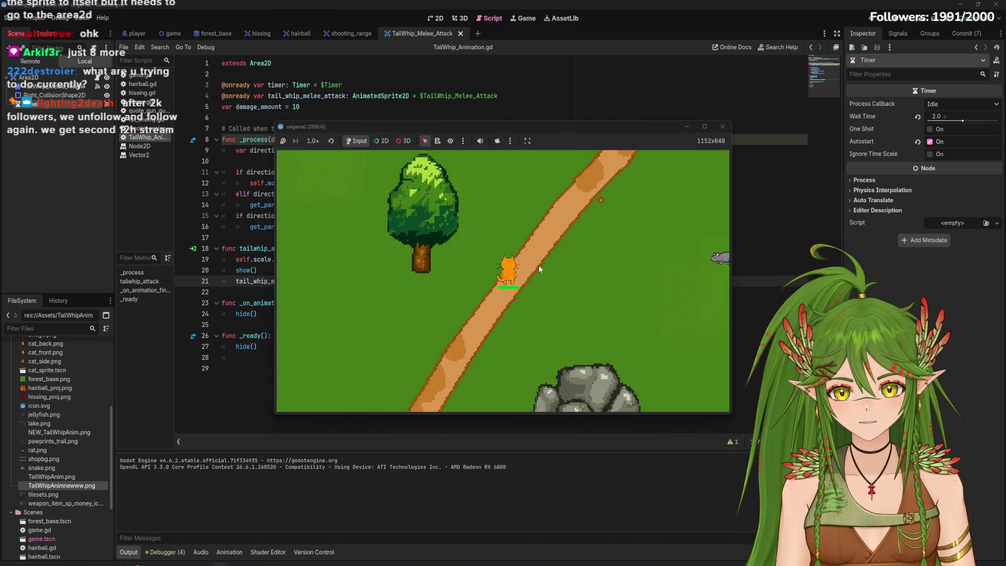
key("w")
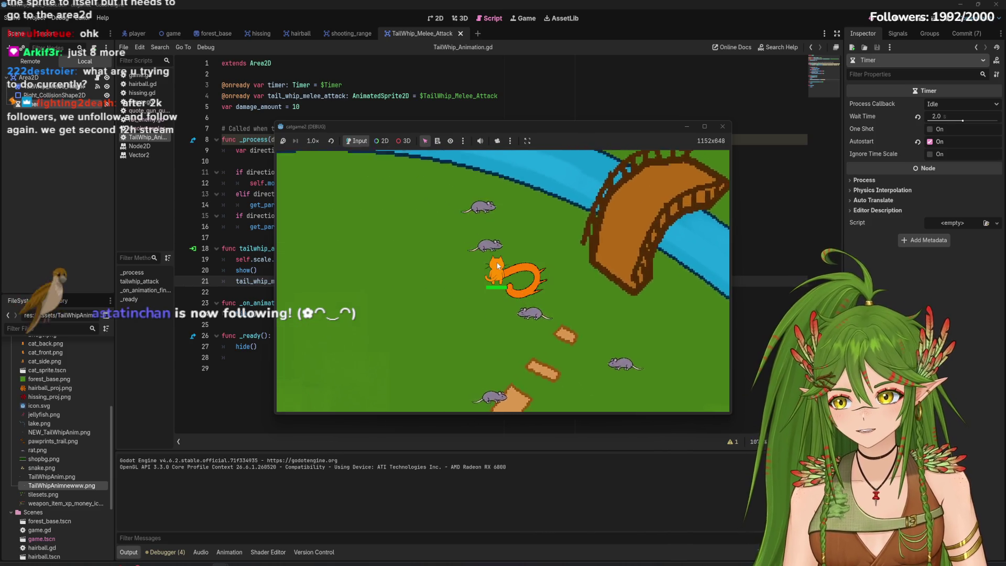
key("a")
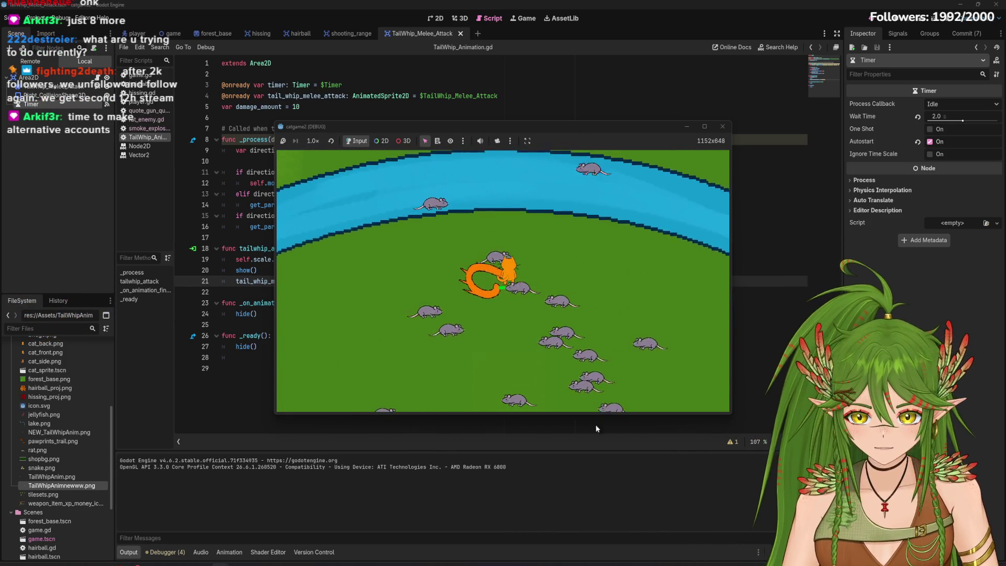
key("w")
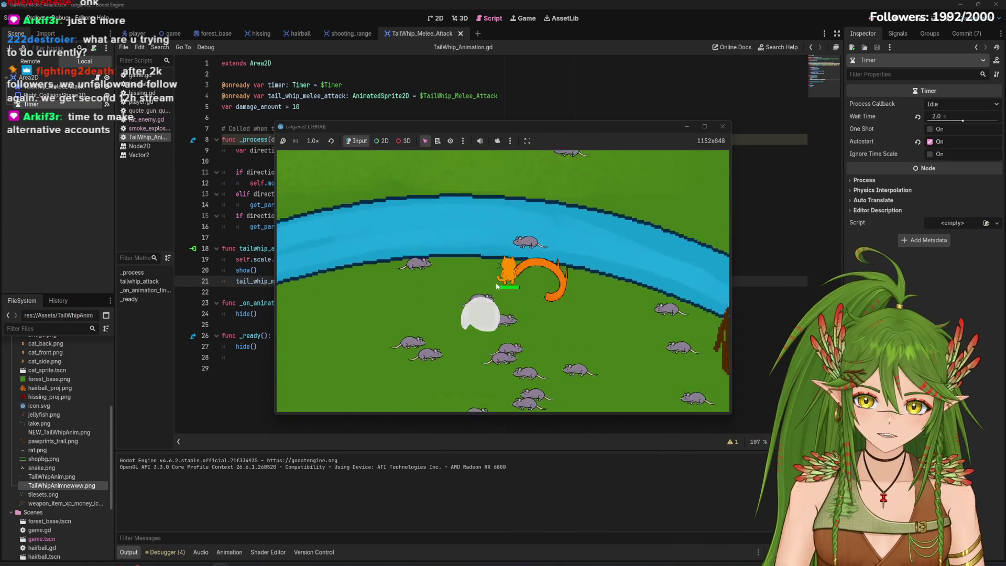
key("s")
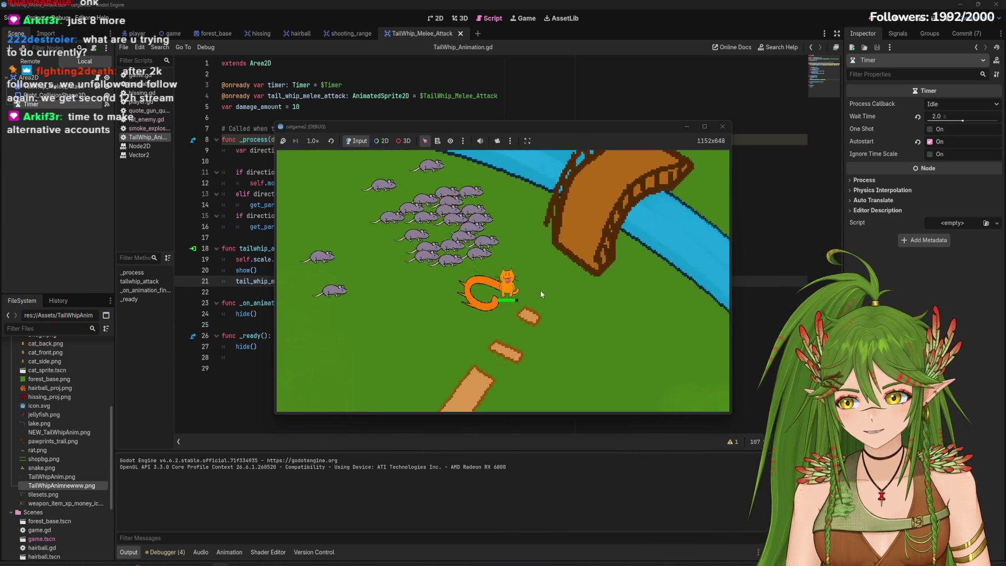
key("a")
key("w")
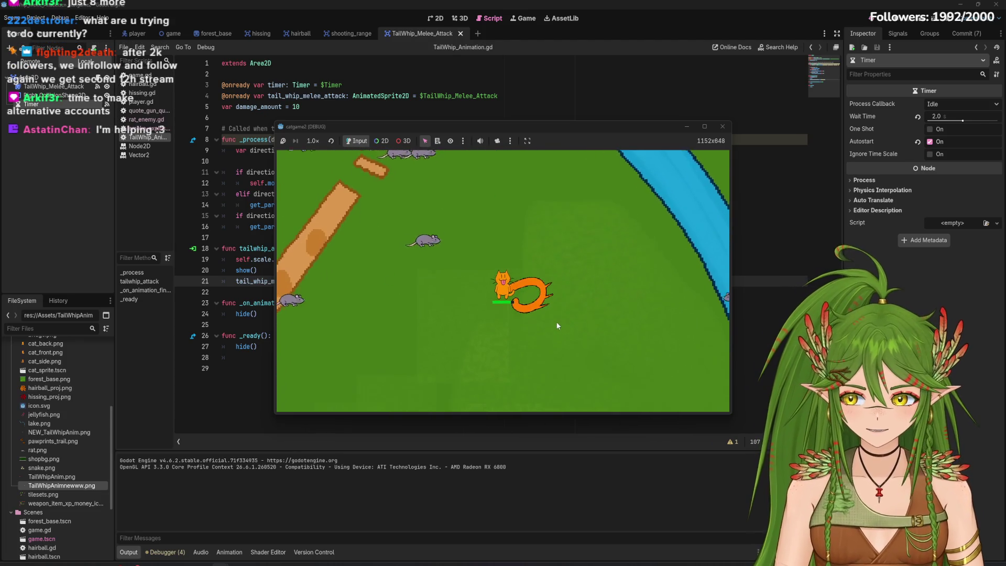
key("a")
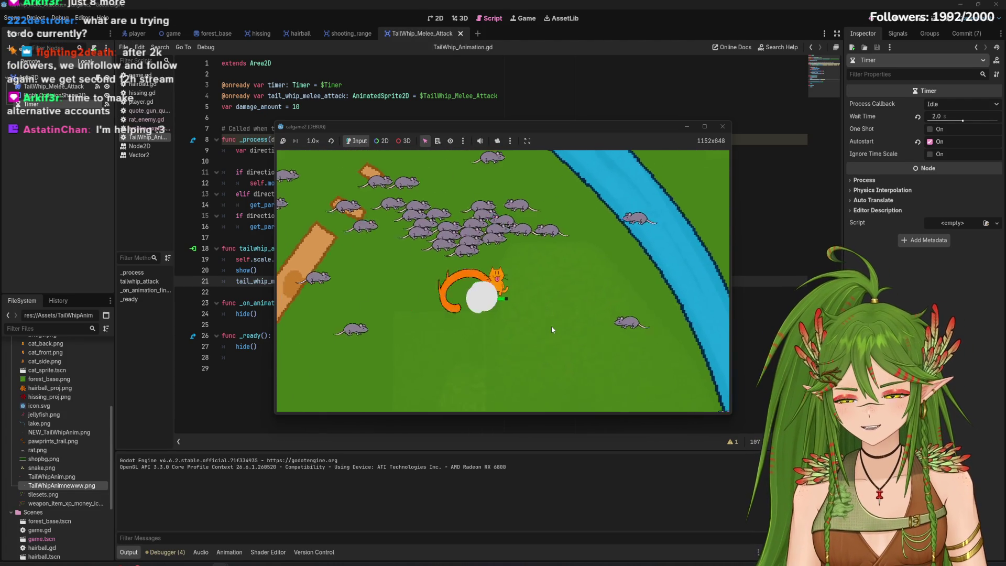
key("a")
Steer the cat through the rat swarm, stop the game, and select the direction checks on lines 11–15
key("w")
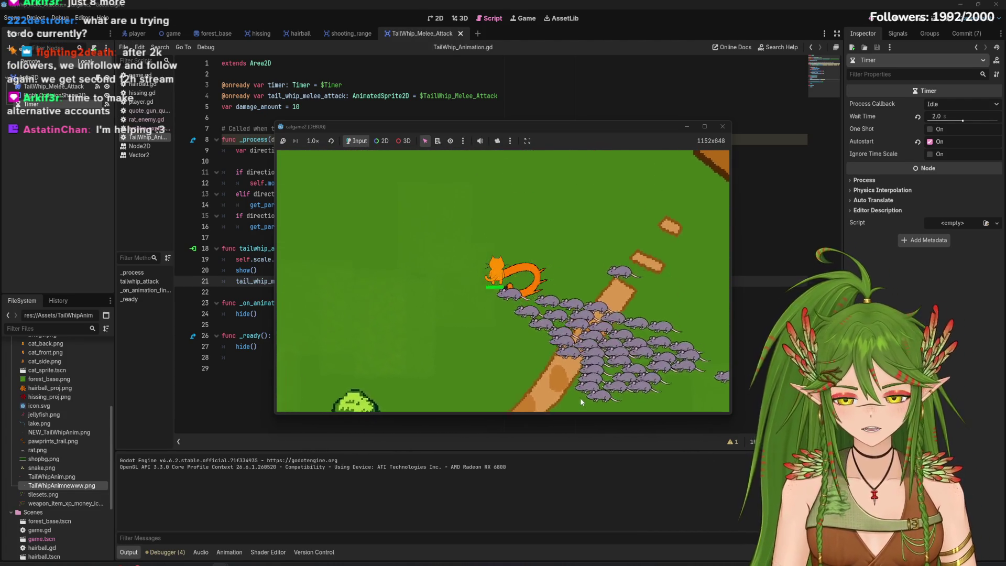
key("d")
key("w")
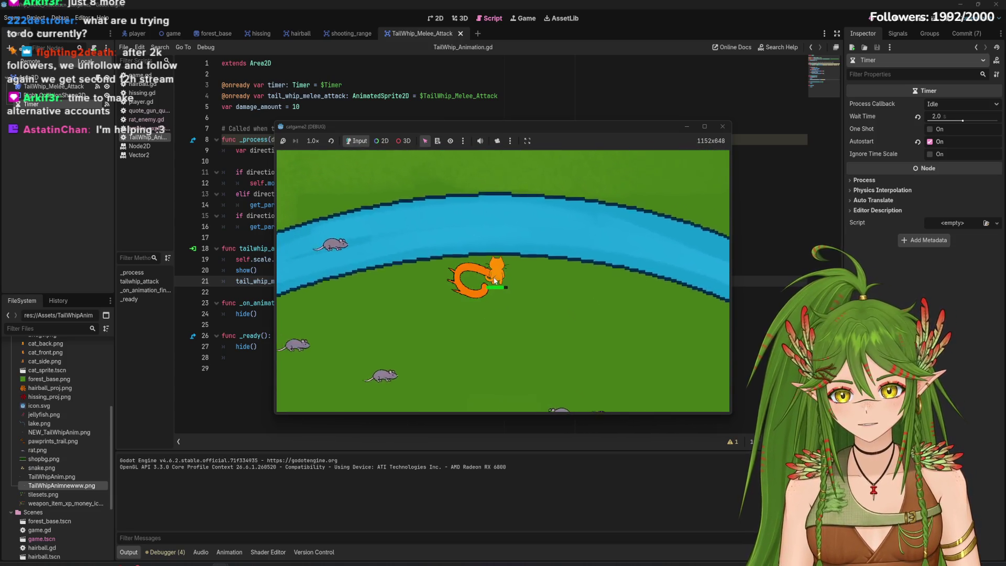
key("w")
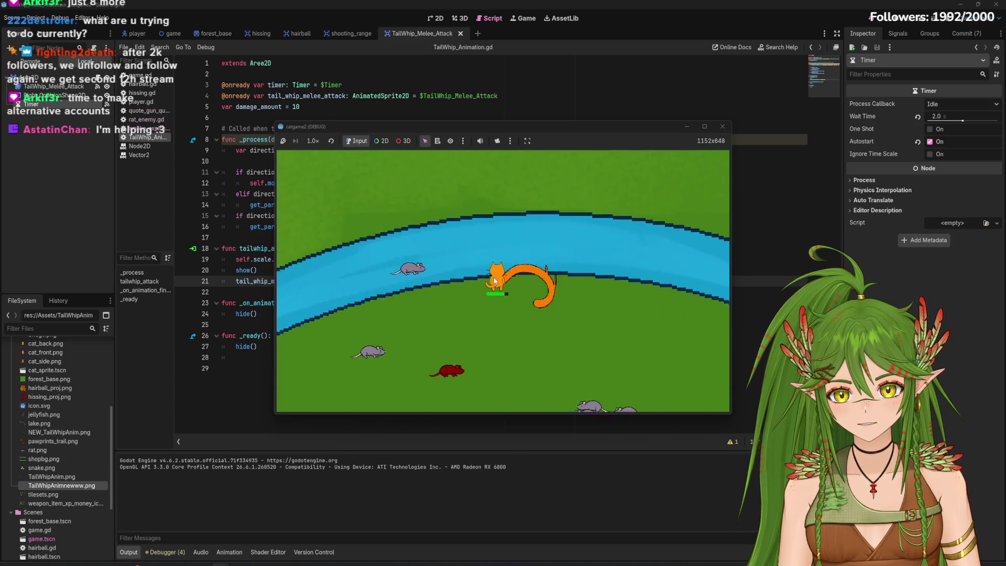
key("s")
key("d")
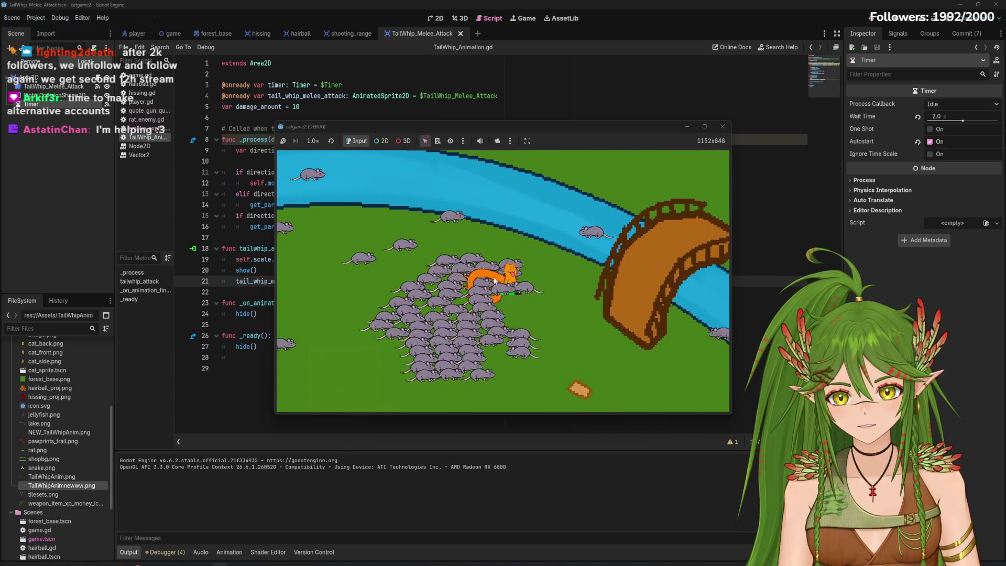
key("s")
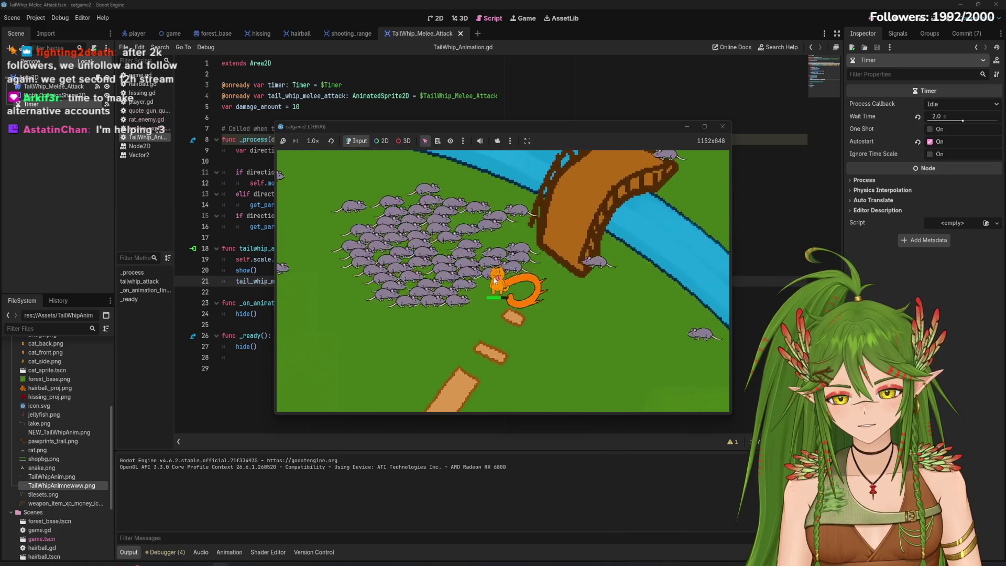
left_click(724, 127)
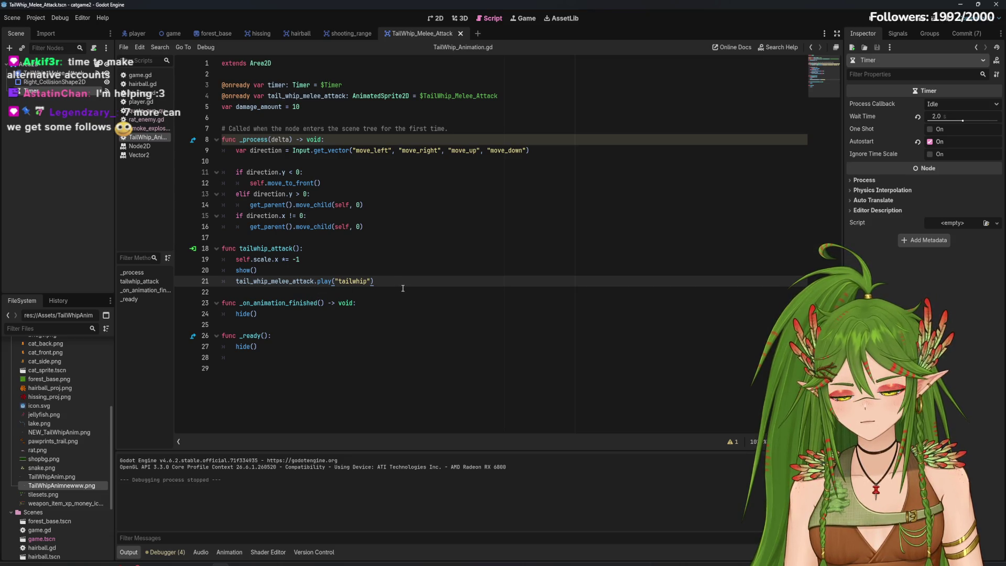
left_click_drag(276, 169, 394, 217)
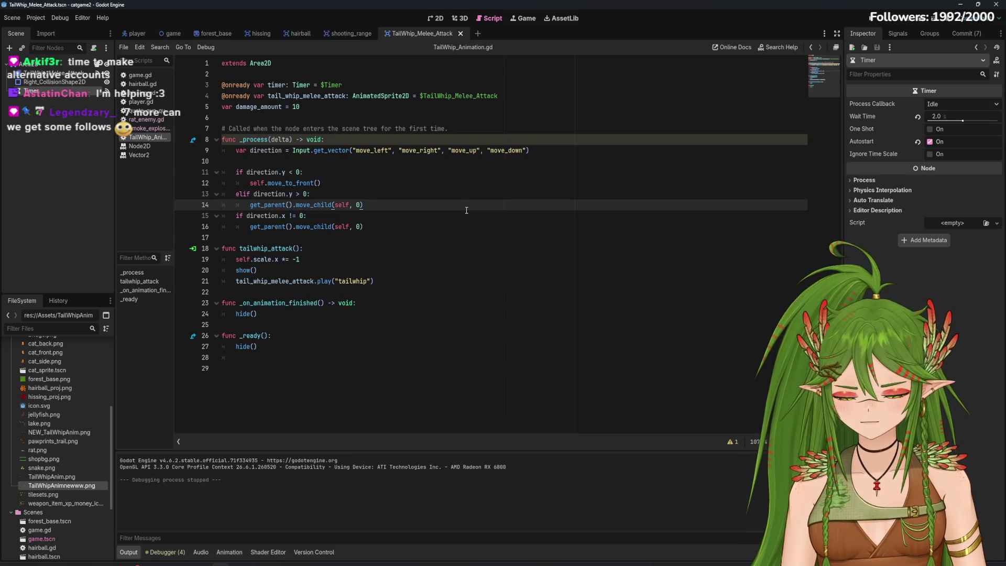
left_click(296, 172)
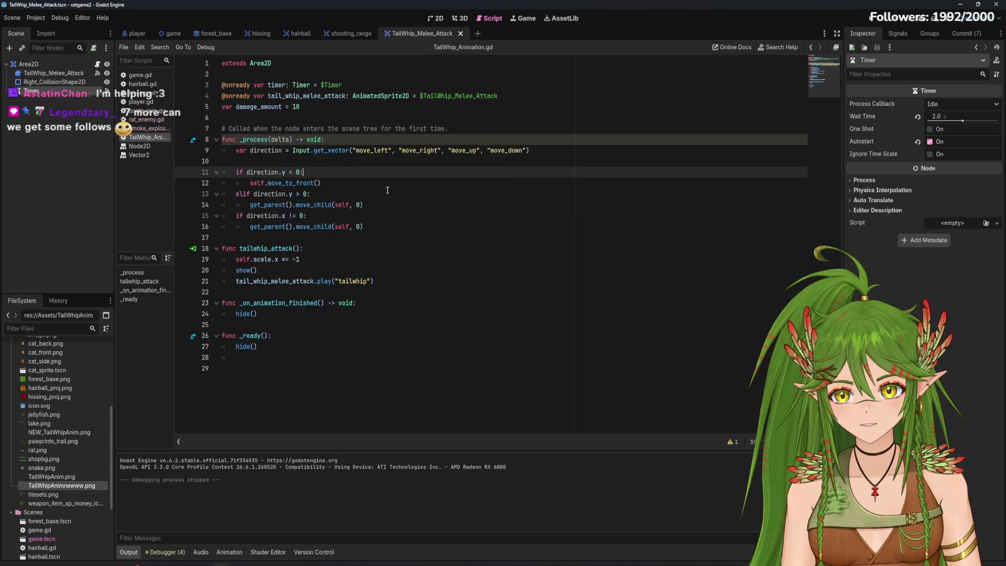
left_click(276, 161)
key("Return")
key("Delete")
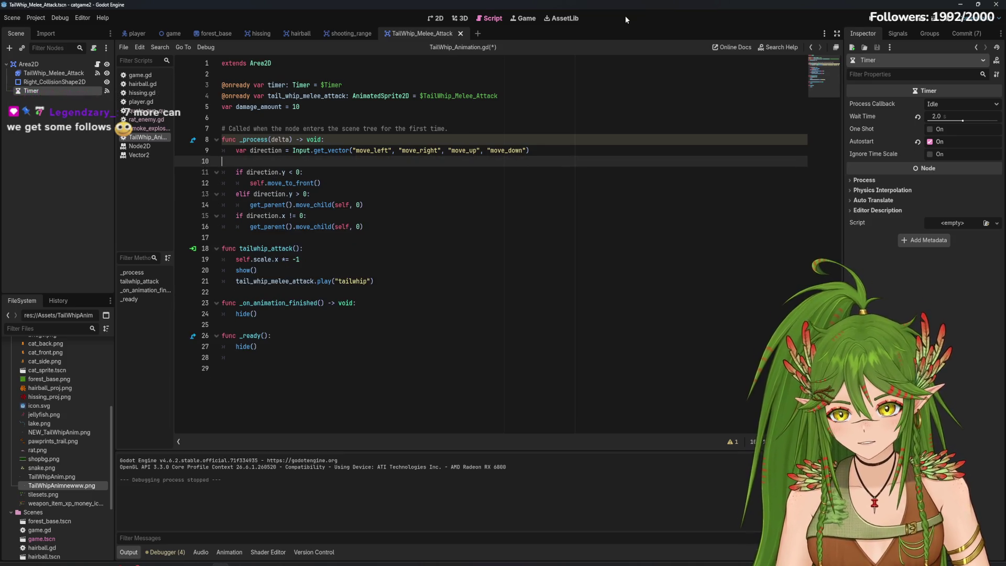
left_click(321, 183)
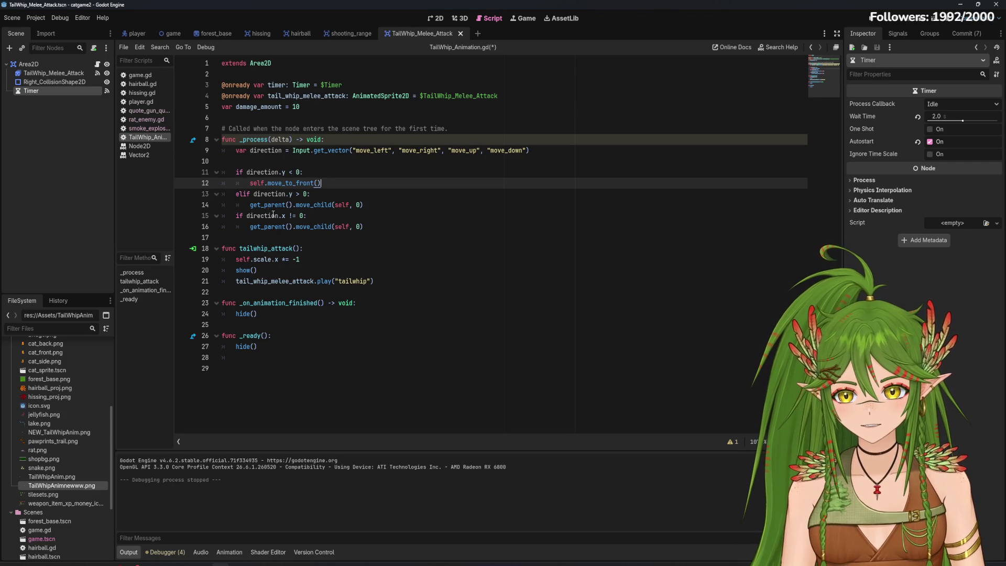
left_click(265, 173)
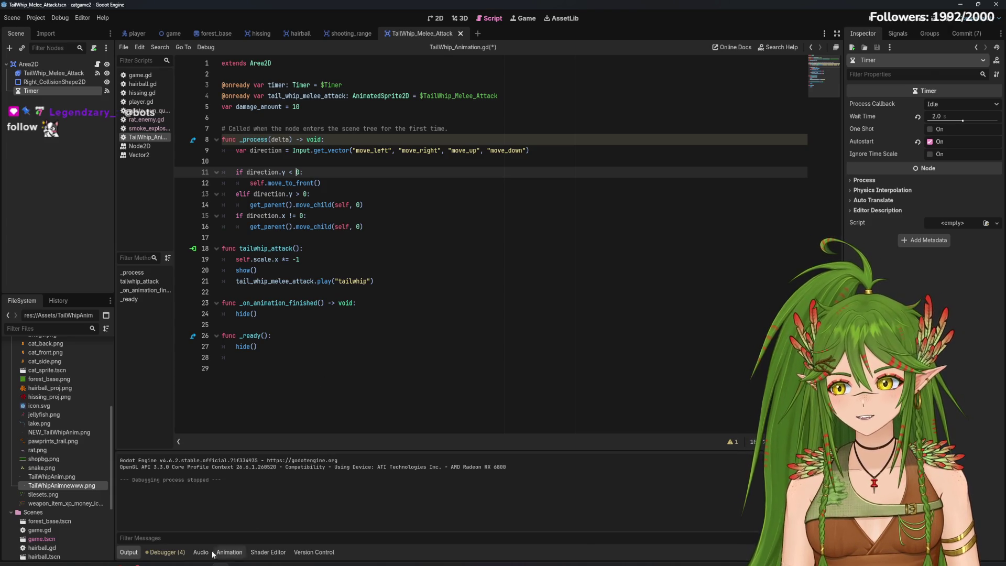
mouse_move(73, 562)
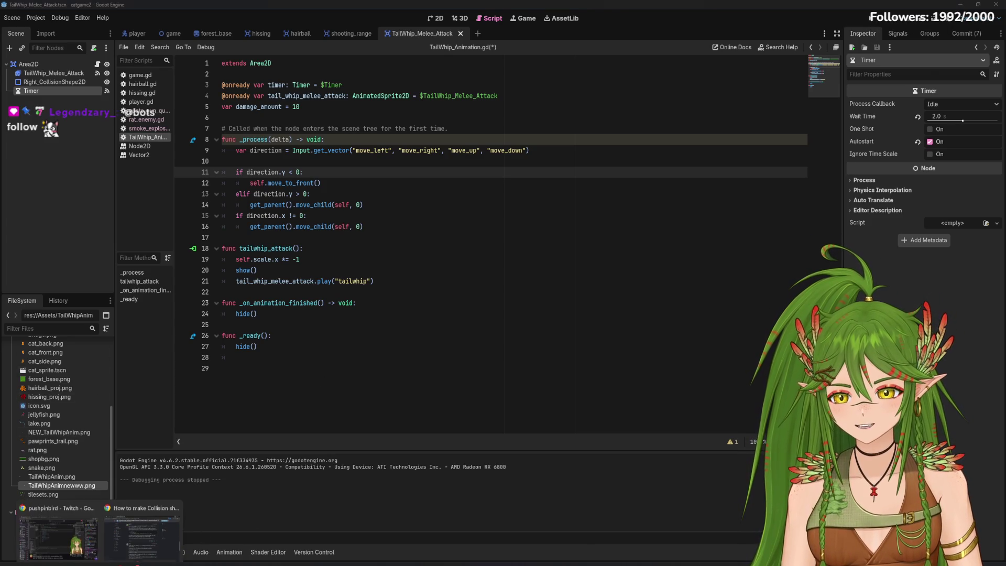
mouse_move(71, 530)
left_click(124, 563)
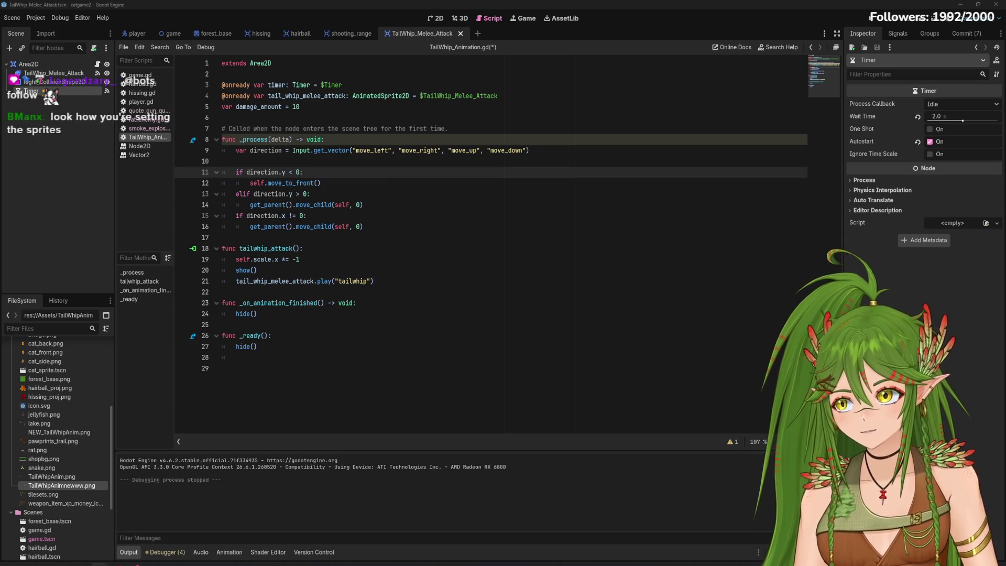
key("alt+Tab")
Move the Chrome window and scroll to the Reddit and Godot Forum results on sprite ordering
left_click_drag(513, 201, 566, 122)
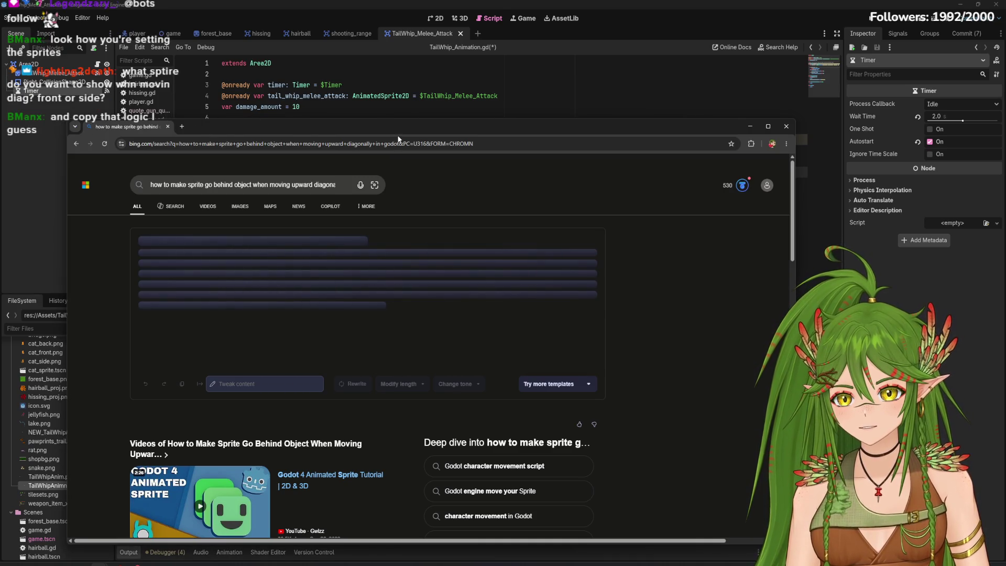
scroll(649, 354, "down", 4)
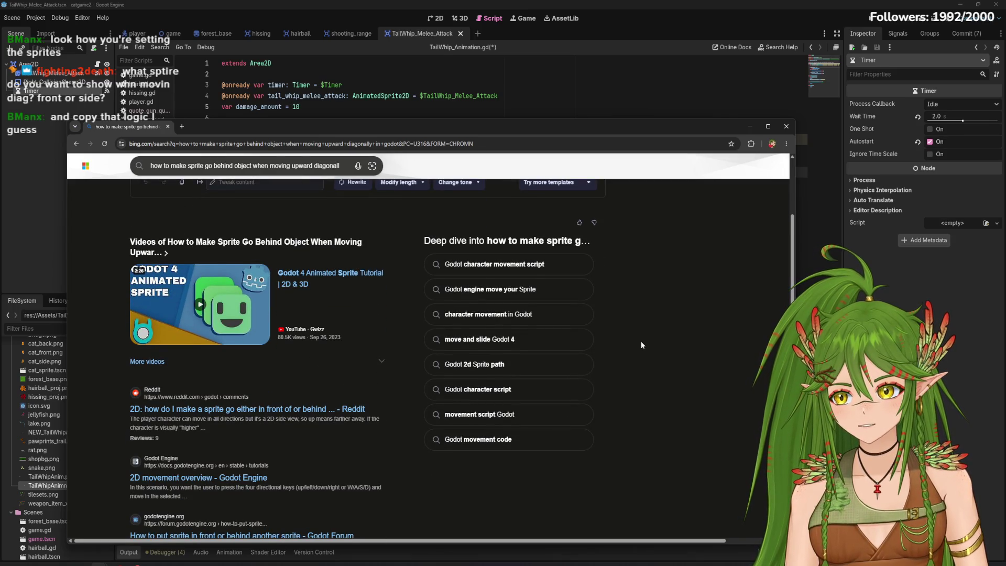
Minimize Chrome, walk the cat up, right and left among the rats, then stop the game
left_click(751, 129)
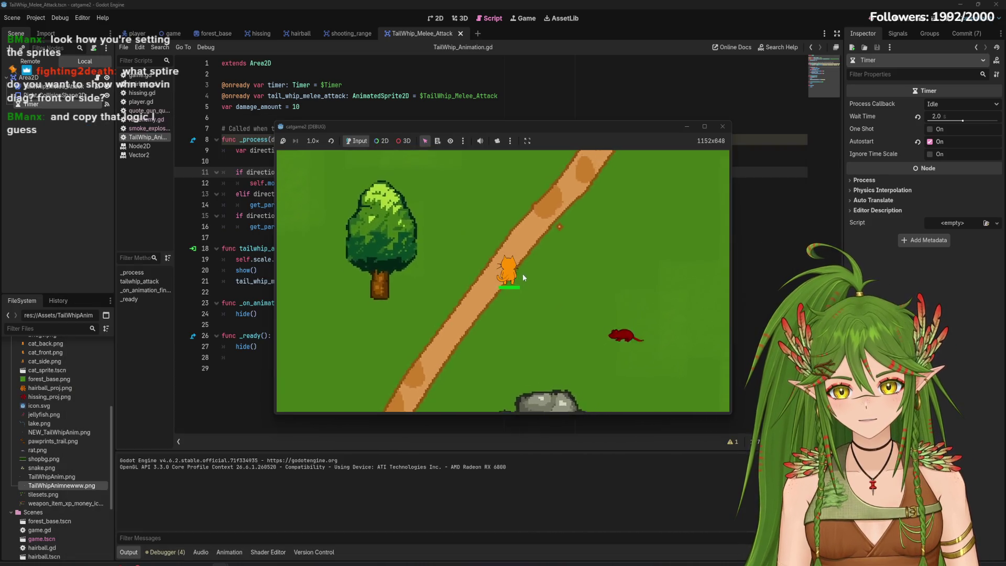
key("w")
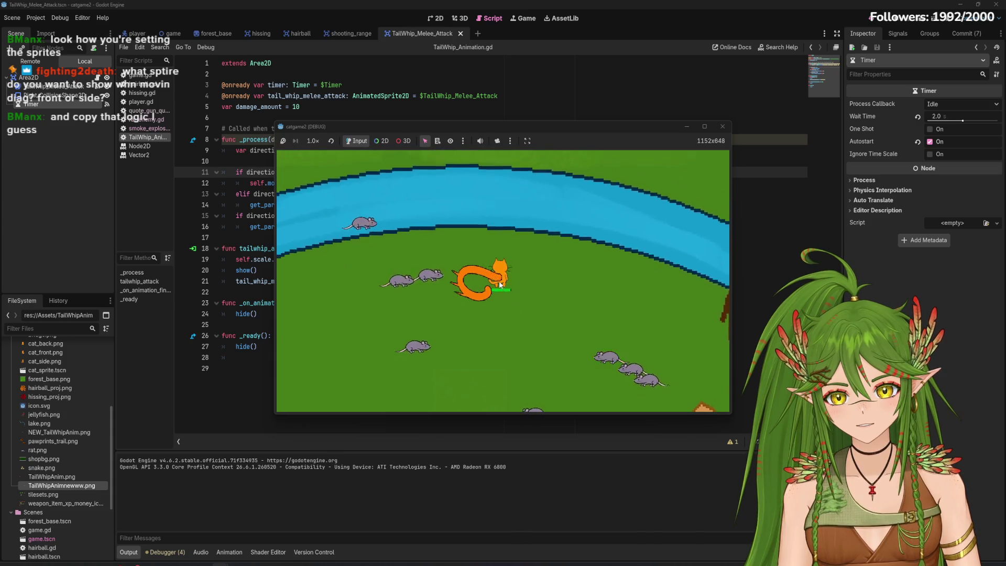
key("d")
key("a")
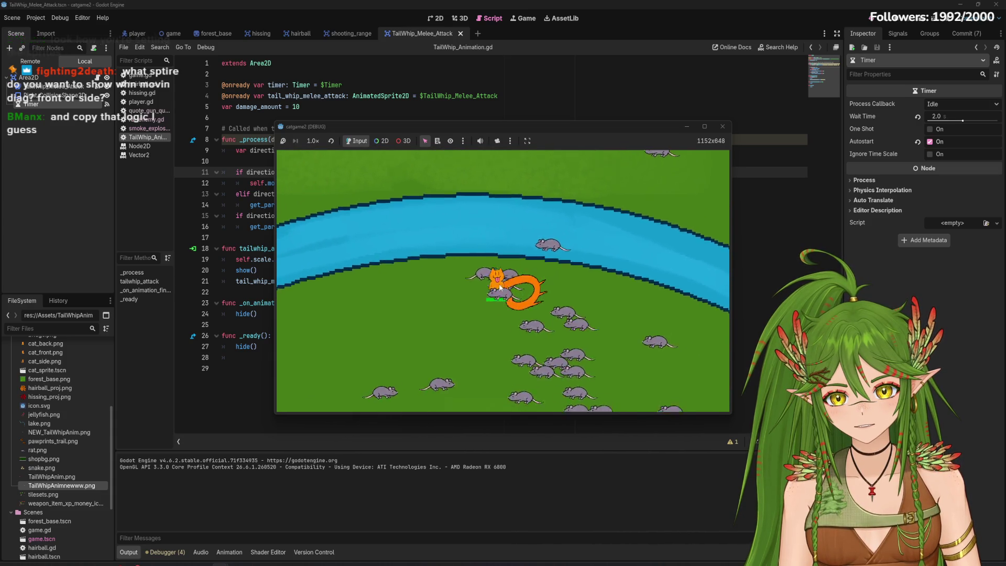
key("F8")
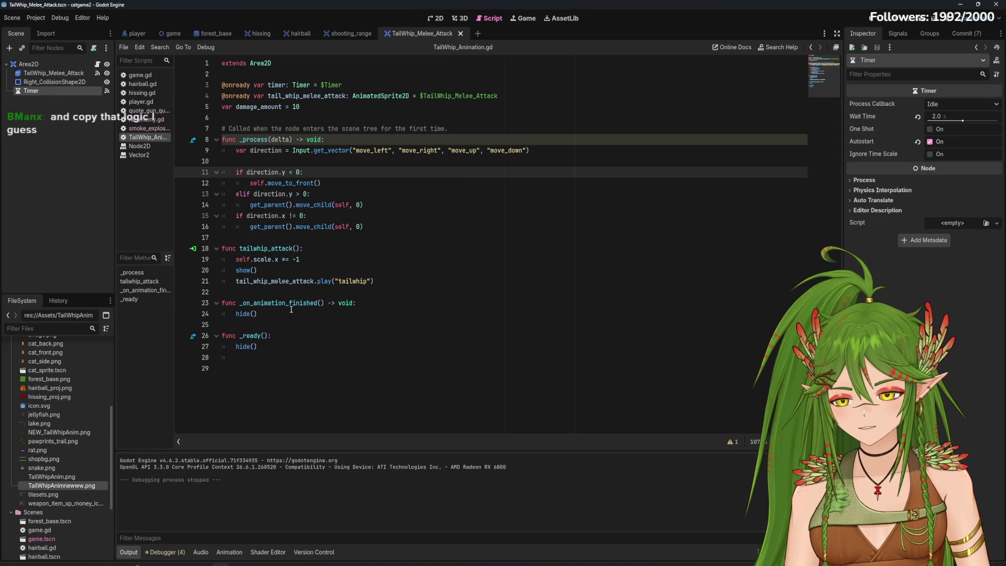
left_click_drag(300, 173, 282, 173)
left_click(323, 175)
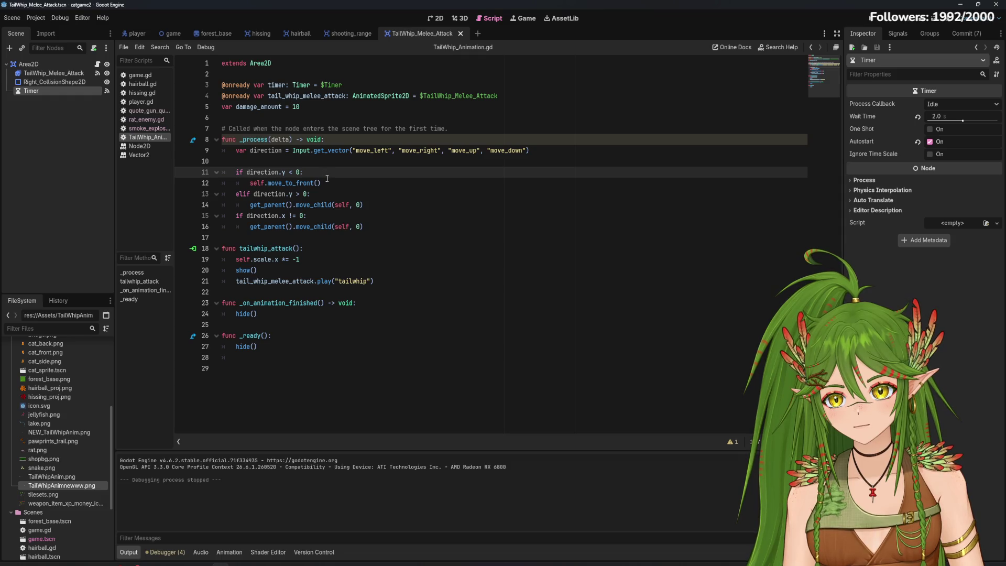
left_click(329, 183)
left_click_drag(329, 182, 236, 181)
left_click(343, 187)
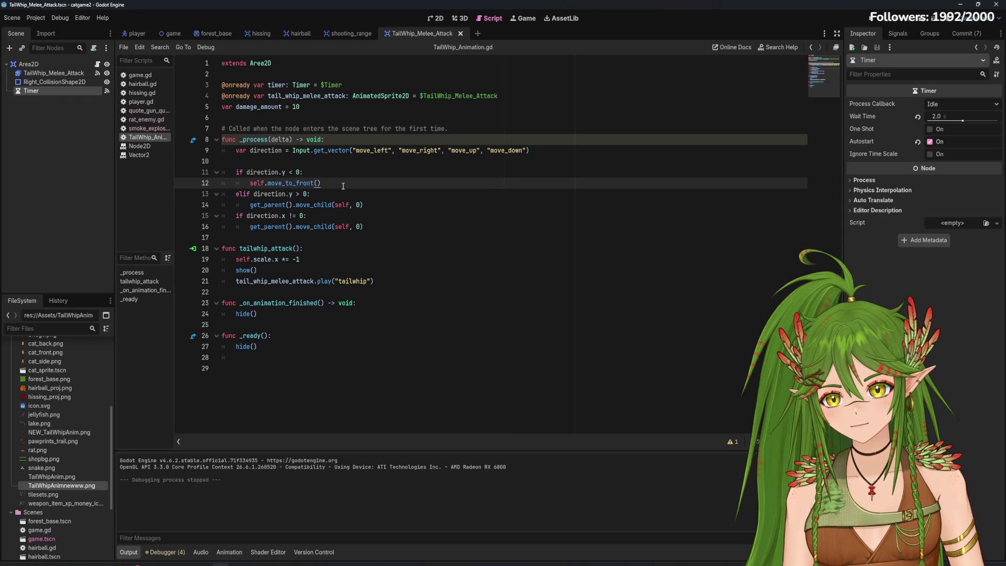
left_click(243, 195)
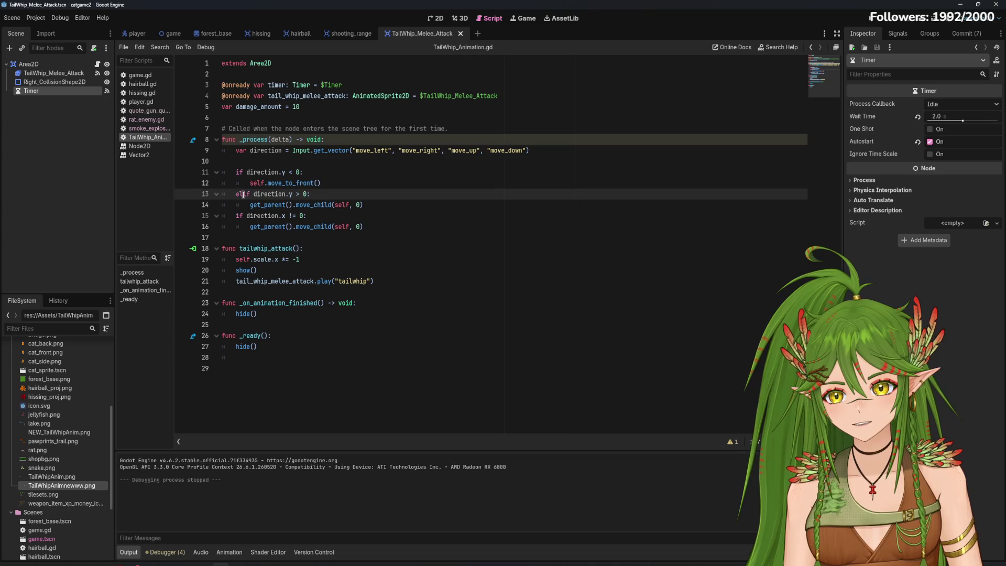
left_click(243, 216)
left_click(243, 172)
left_click(331, 183)
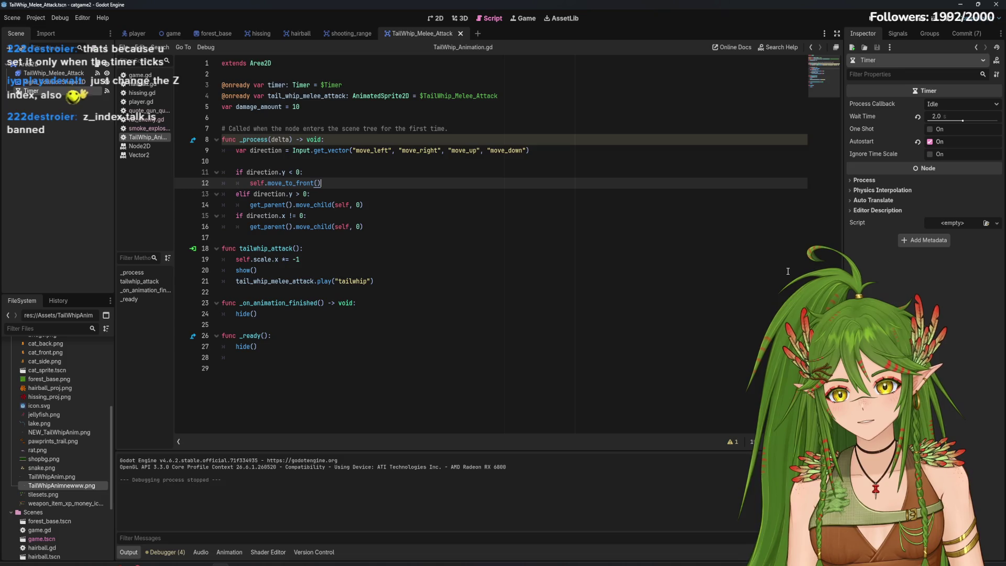
key("F5")
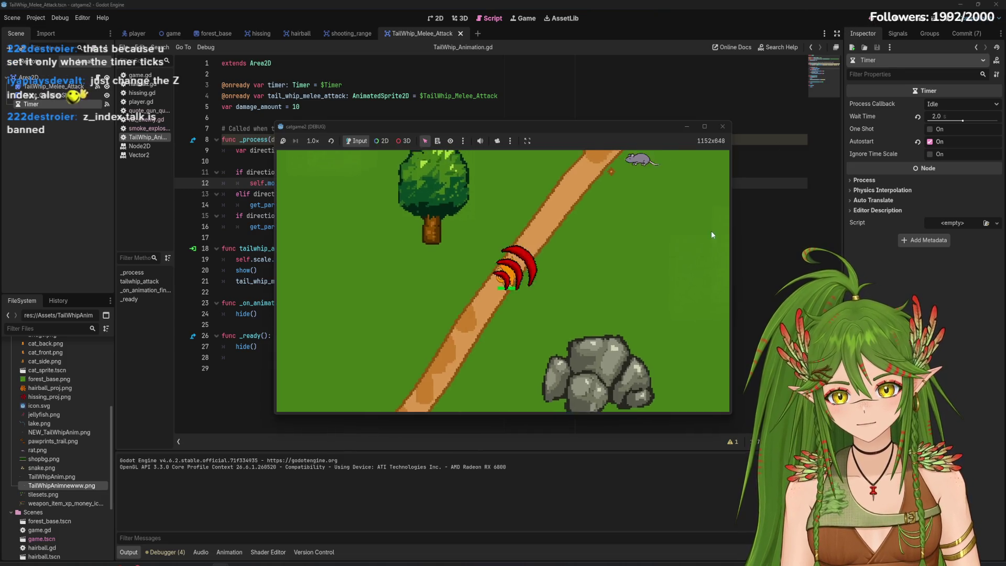
key("w")
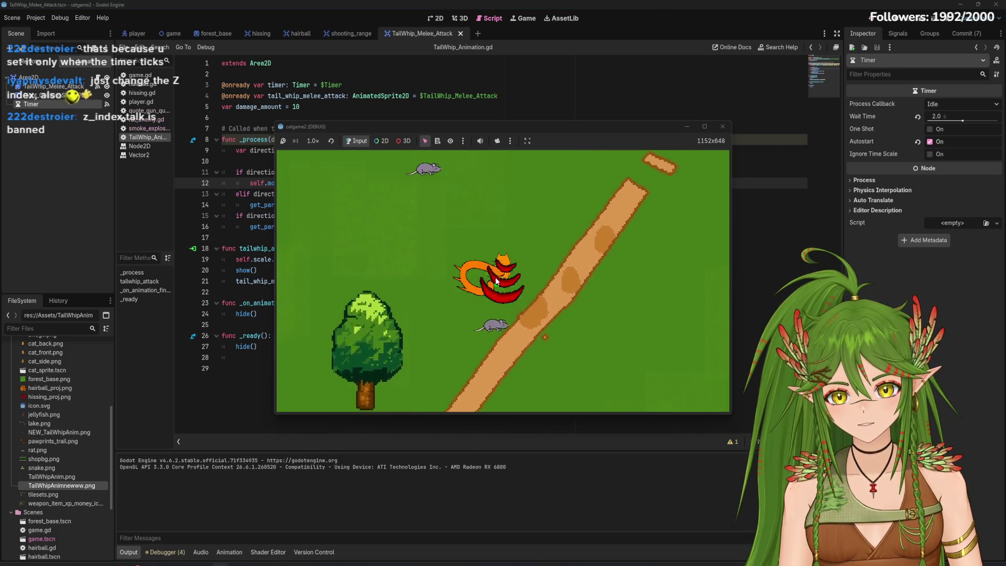
key("w")
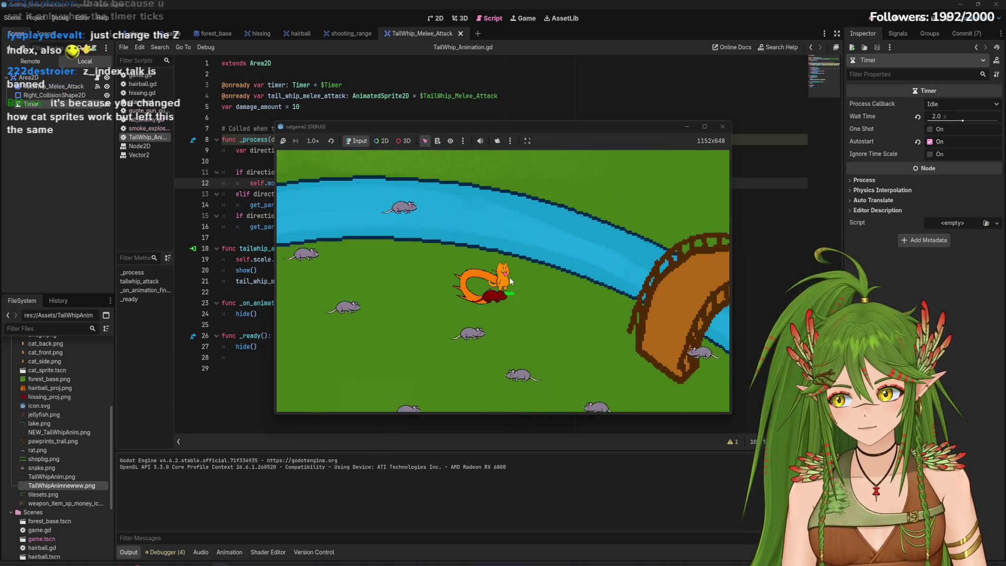
key("s")
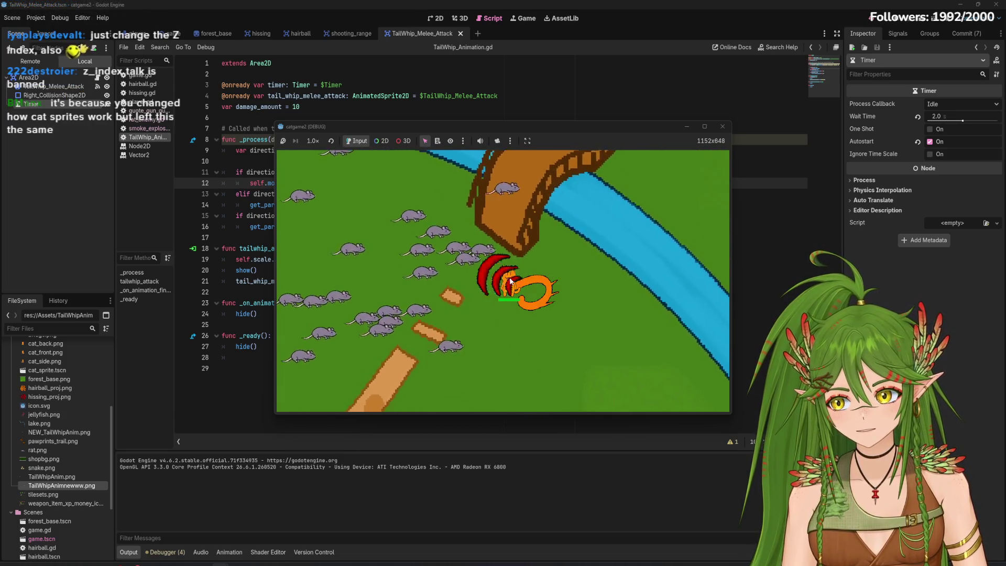
key("s")
left_click(722, 126)
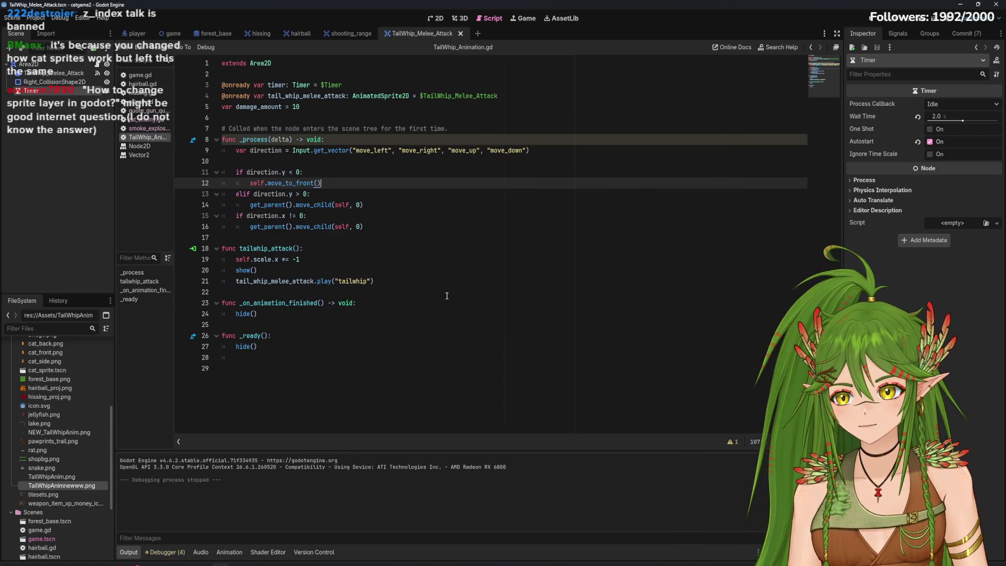
Look through the Bing sprite-layering results, then close the browser to return to the script
mouse_move(100, 565)
left_click(212, 545)
left_click_drag(549, 124, 592, 77)
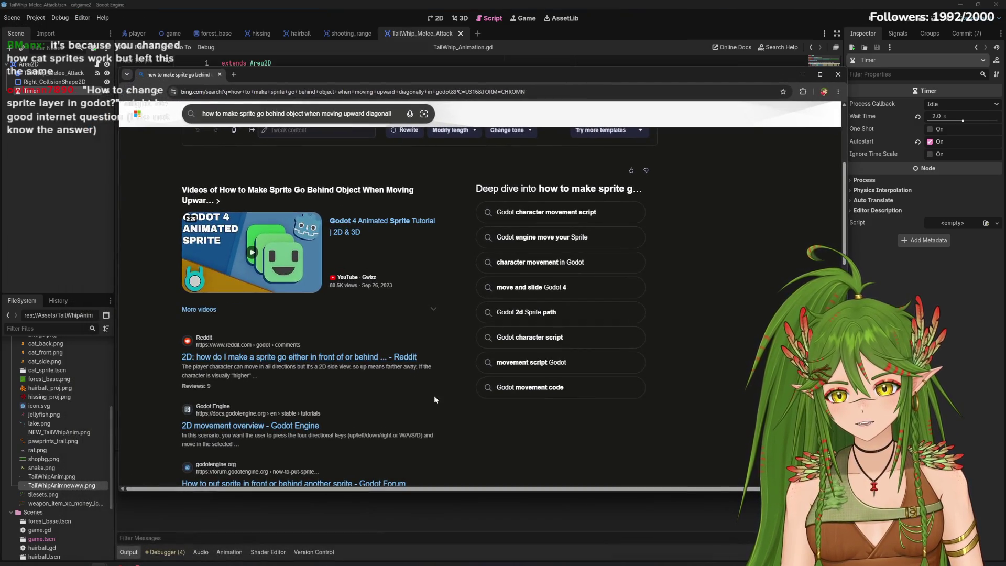
key("super+Down")
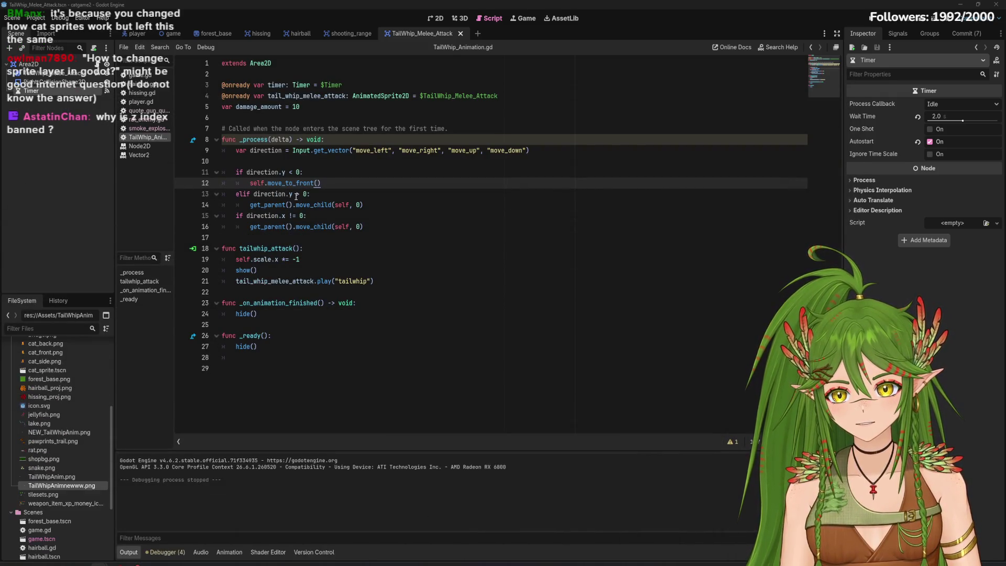
key("alt+Tab")
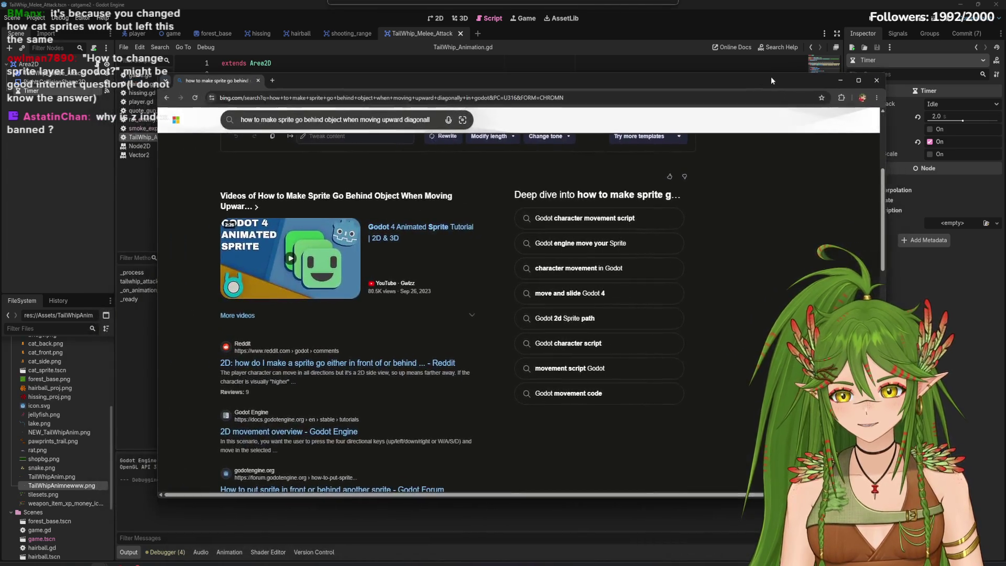
scroll(505, 454, "down", 1)
scroll(506, 453, "down", 1)
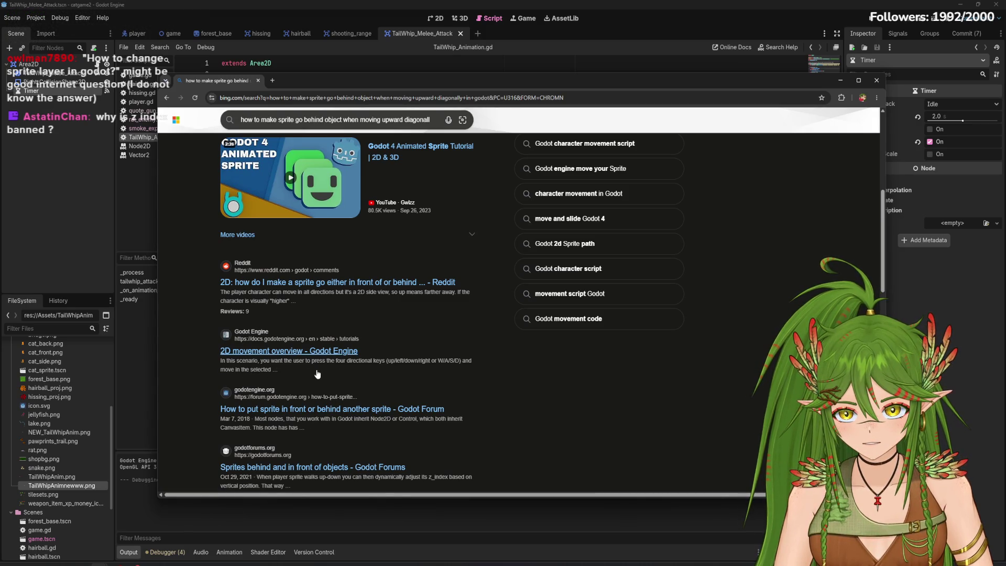
scroll(337, 448, "down", 3)
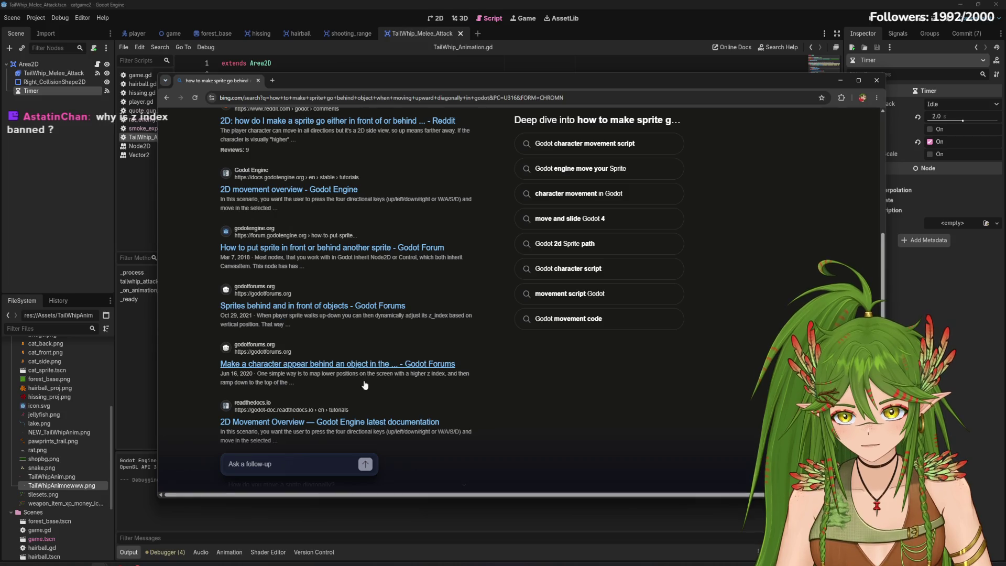
left_click(876, 80)
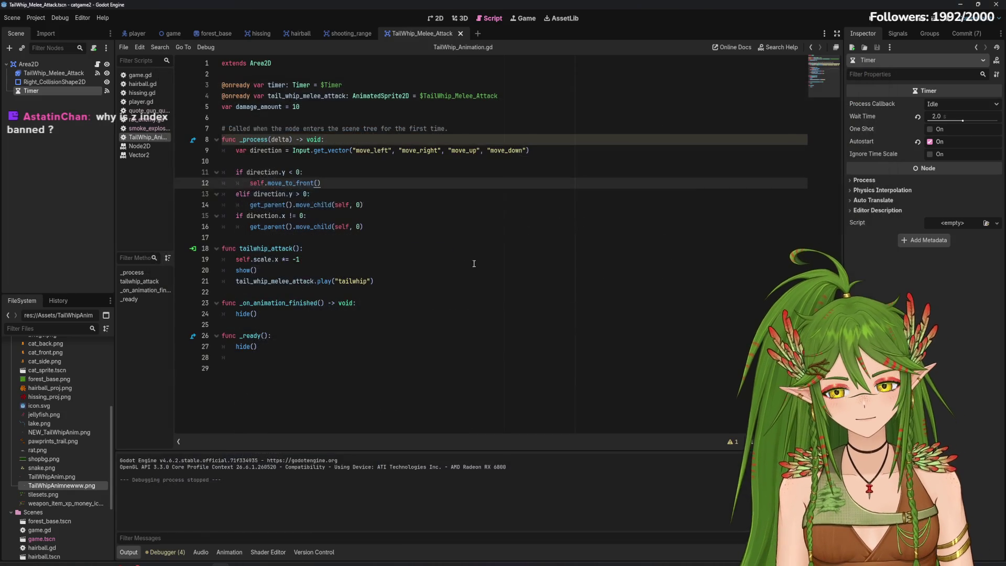
Try changing < to <= on line 11, then revert it to < 0
left_click(308, 194)
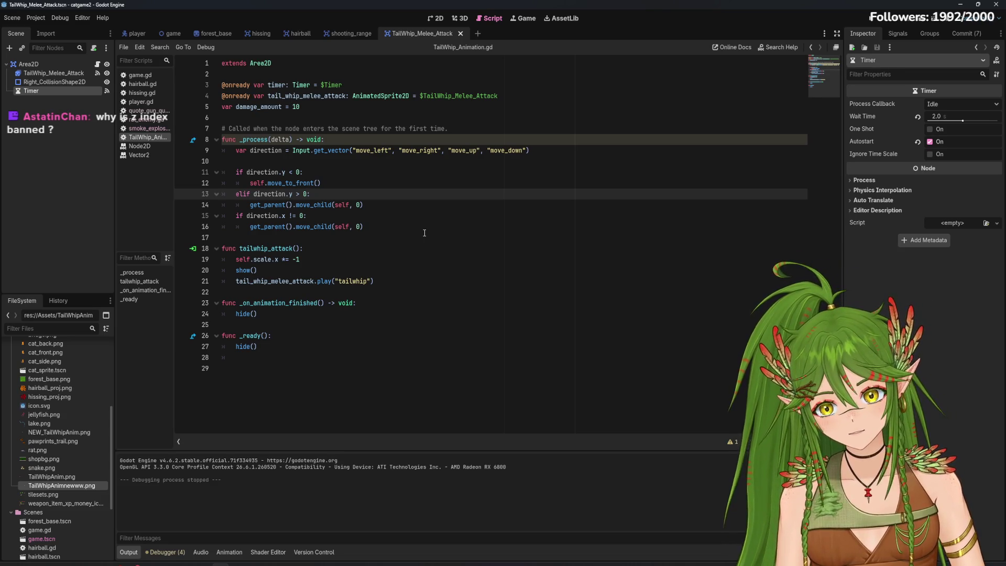
left_click(289, 171)
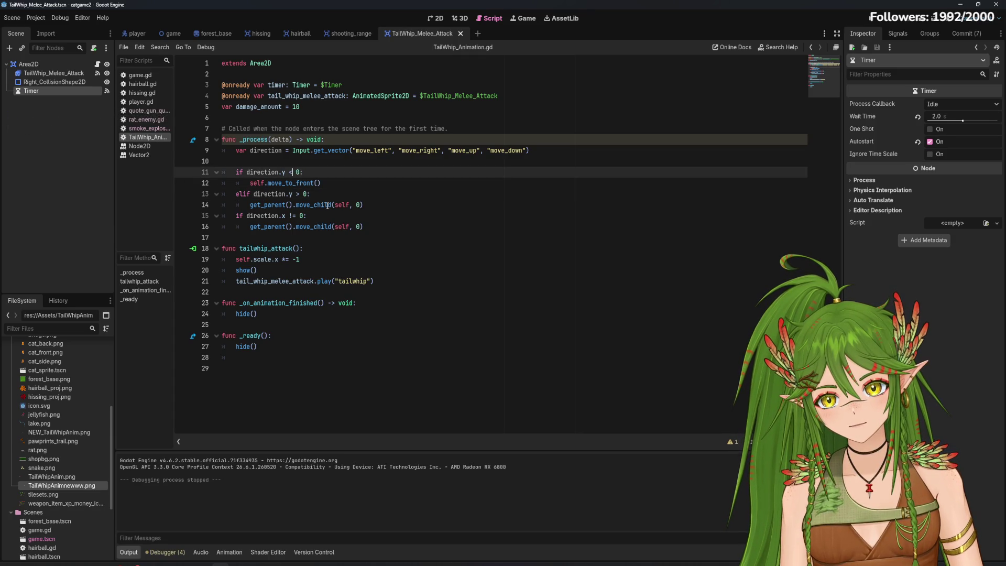
type("=")
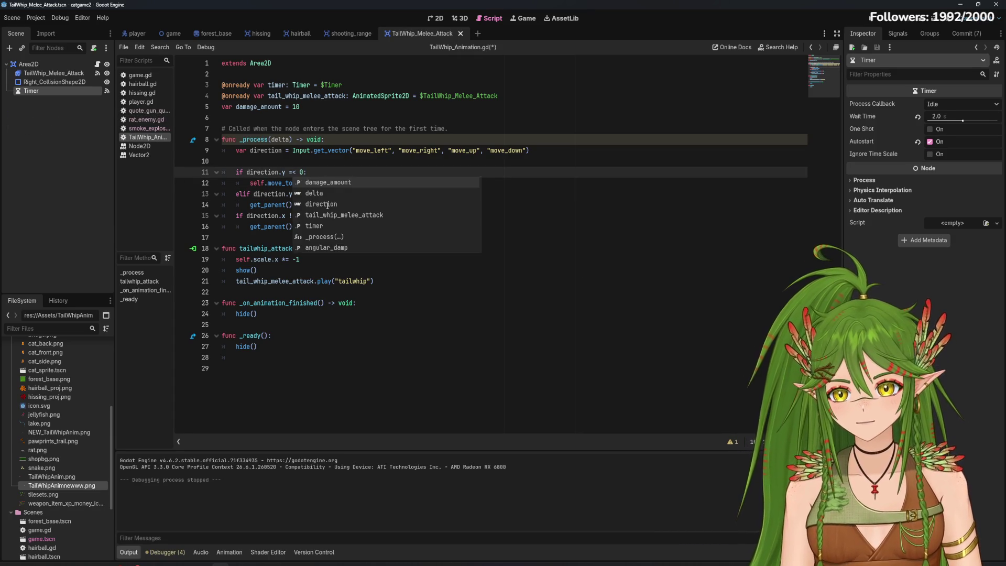
key("BackSpace")
type("=")
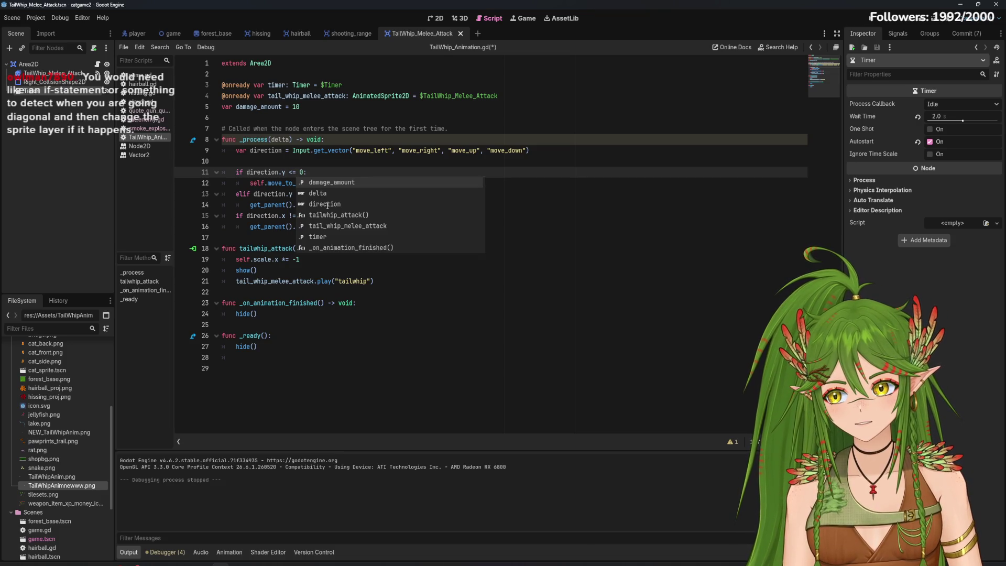
key("BackSpace")
key("ctrl+s")
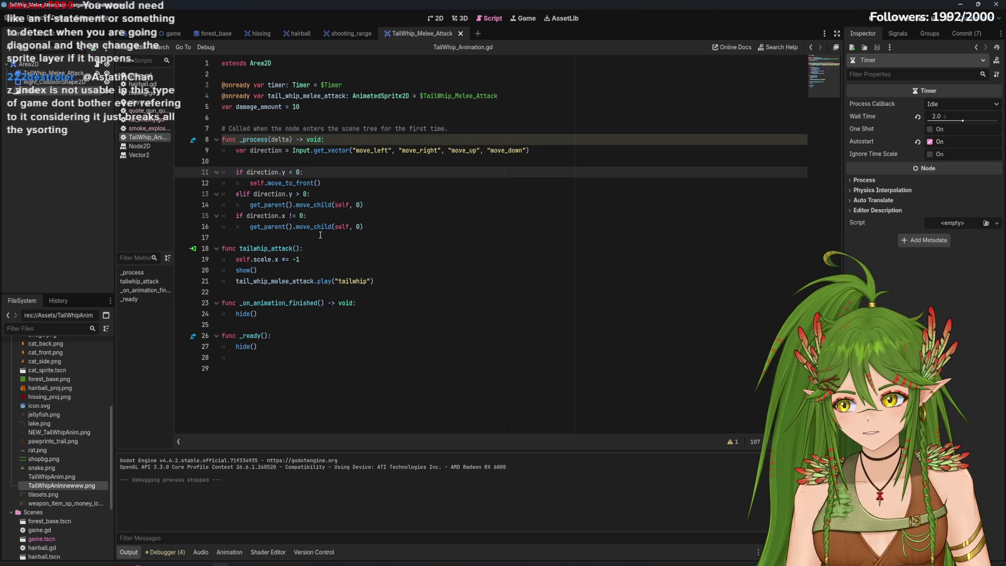
Insert an empty line 13 after self.move_to_front() in _process
left_click(331, 186)
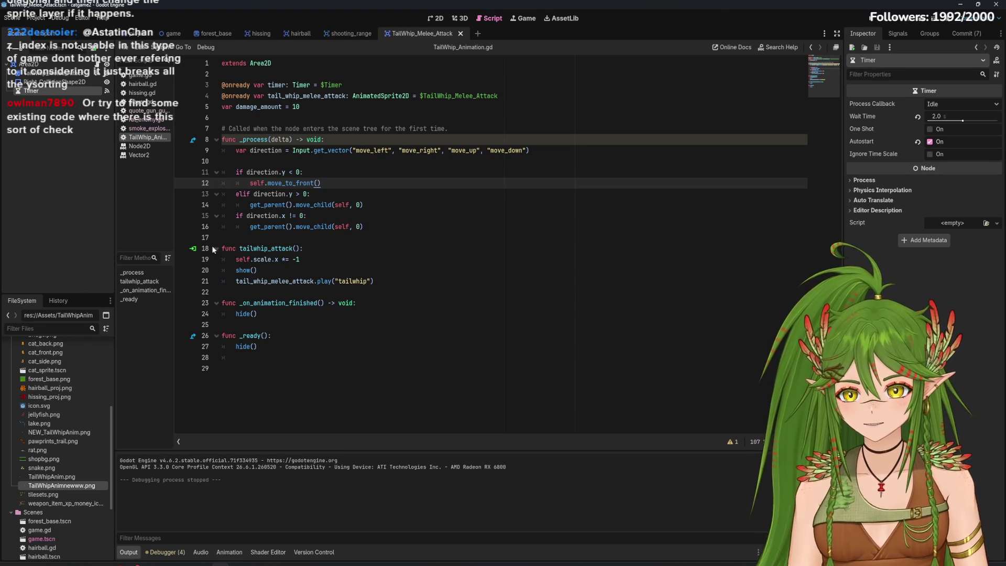
key("Return")
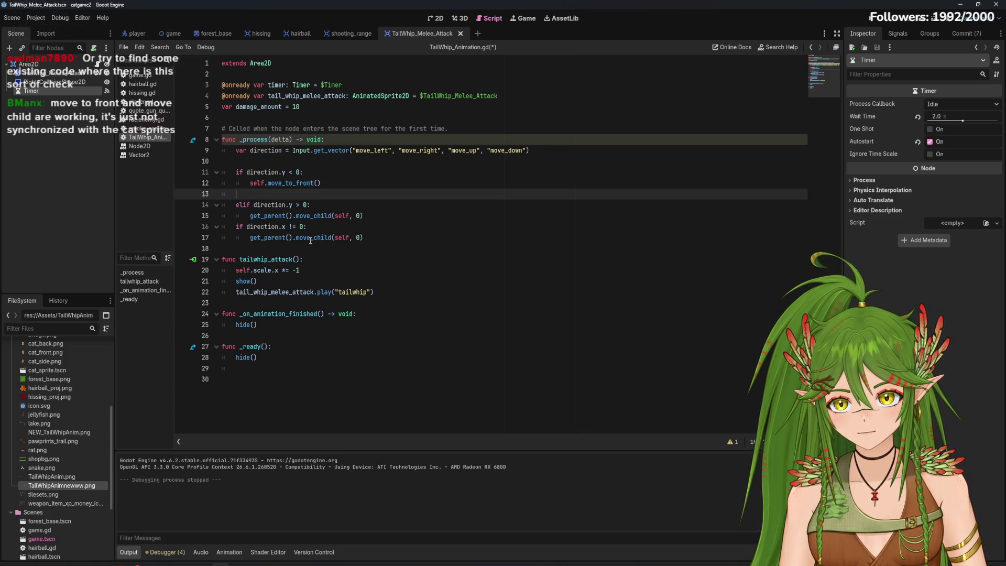
left_click(588, 147)
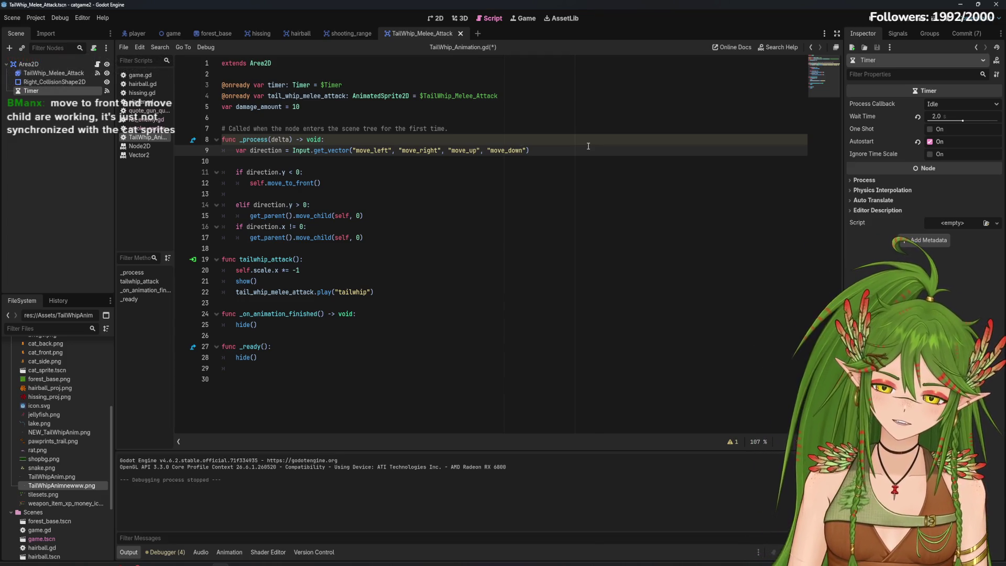
left_click(258, 193)
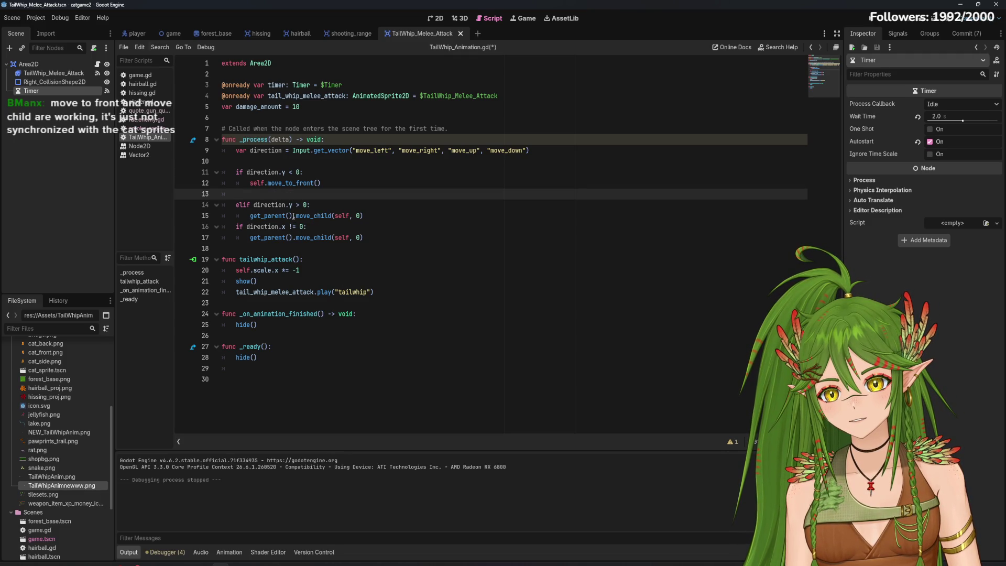
In the player scene, move TailWhip_Melee_Attack below Player_Health_Bar and test-run the game
left_click(133, 34)
key("ctrl+F1")
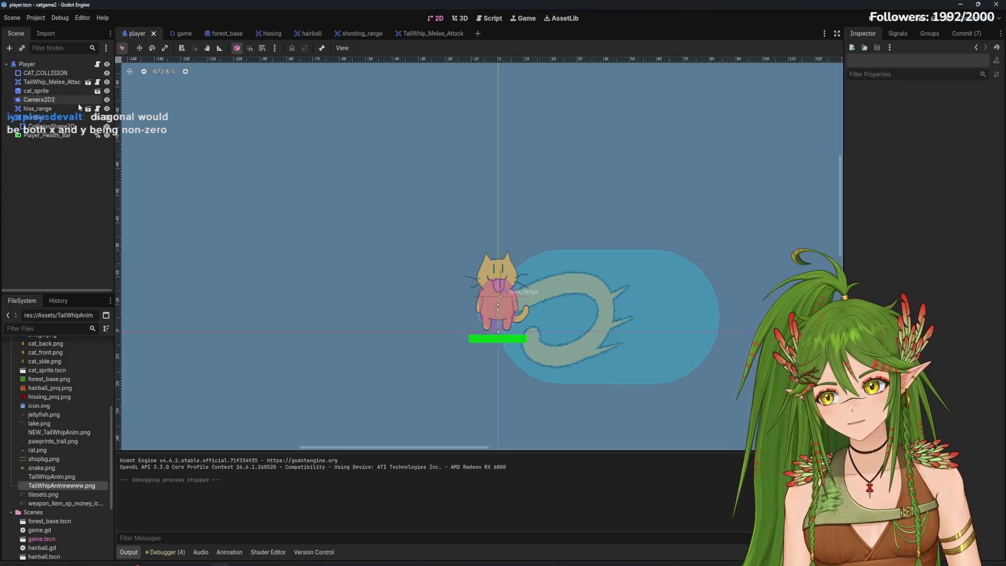
left_click_drag(67, 83, 54, 139)
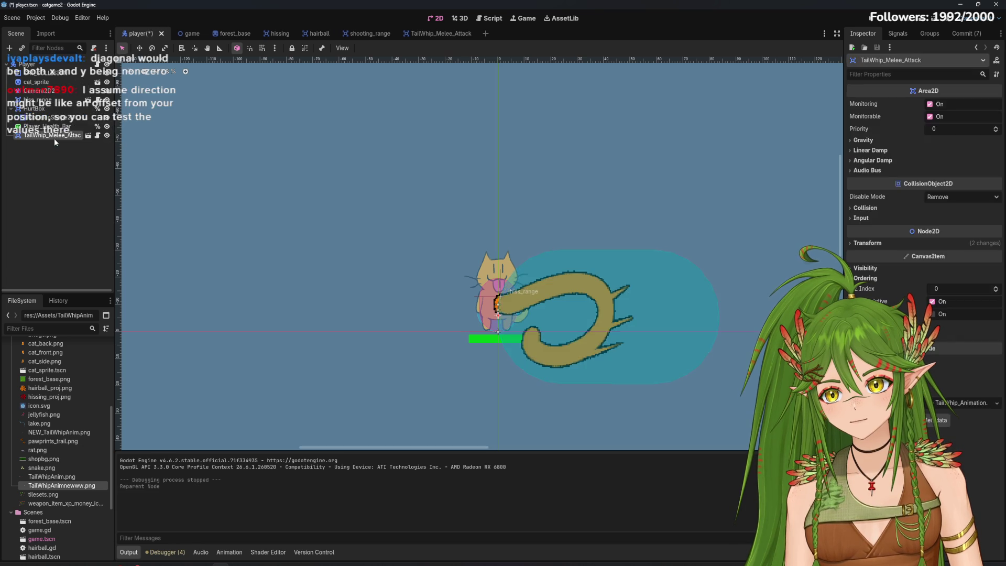
key("F5")
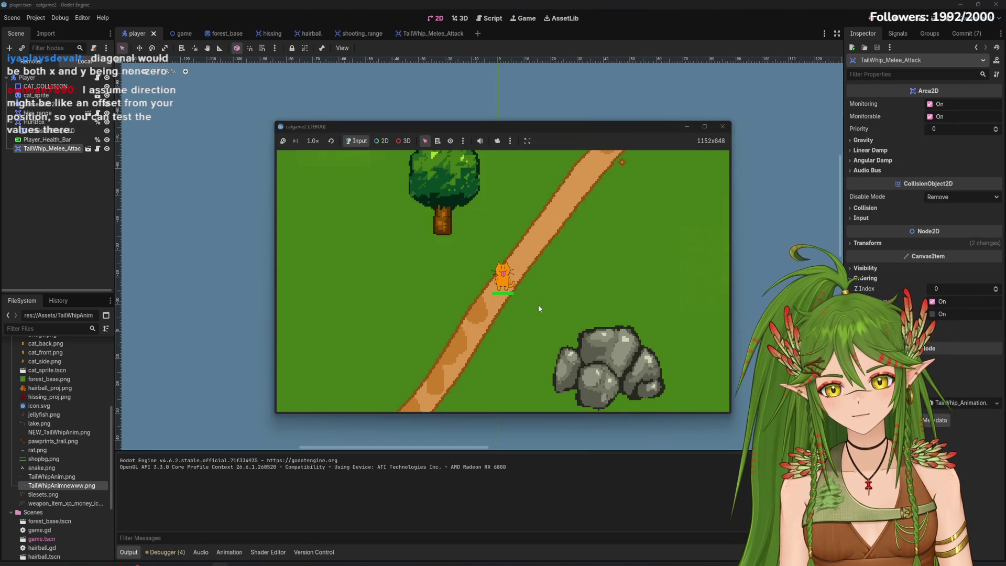
key("F8")
Undo the reparenting, save the player scene, and return to the TailWhip_Melee_Attack scene
key("ctrl+z")
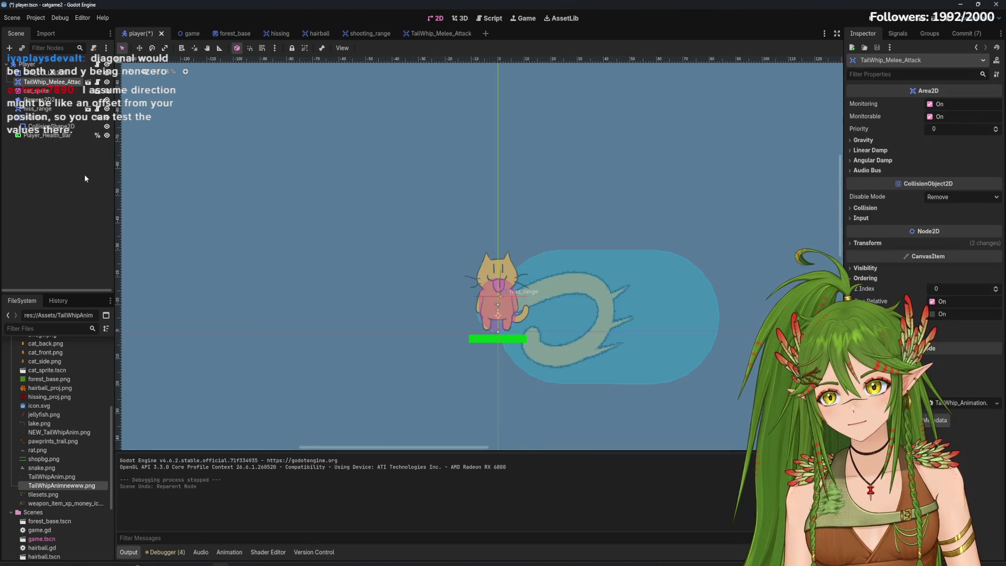
key("ctrl+s")
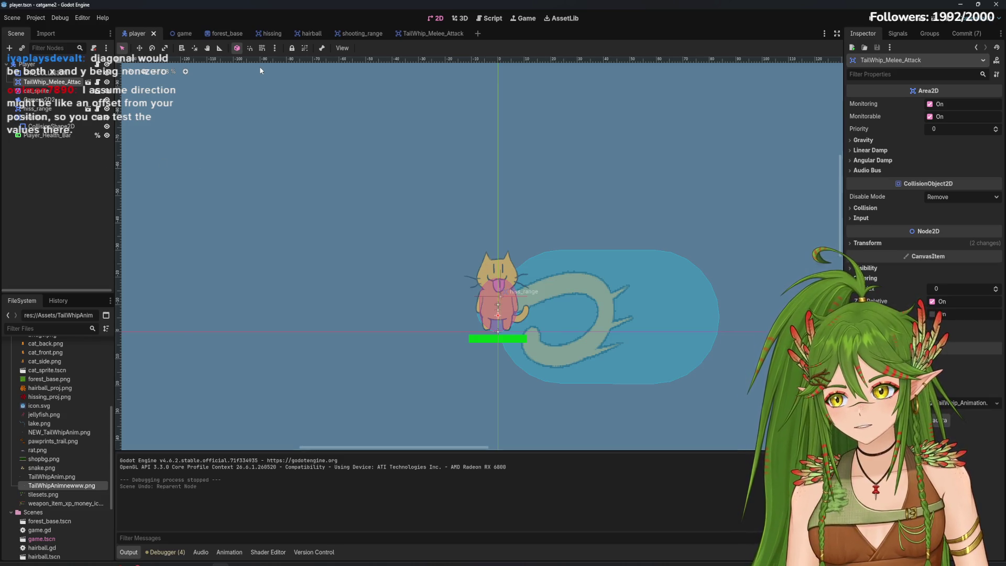
left_click(420, 34)
Remove the blank line 13 and add 'if direction.x and direction.y != 0:' below the move_child block
key("ctrl+F3")
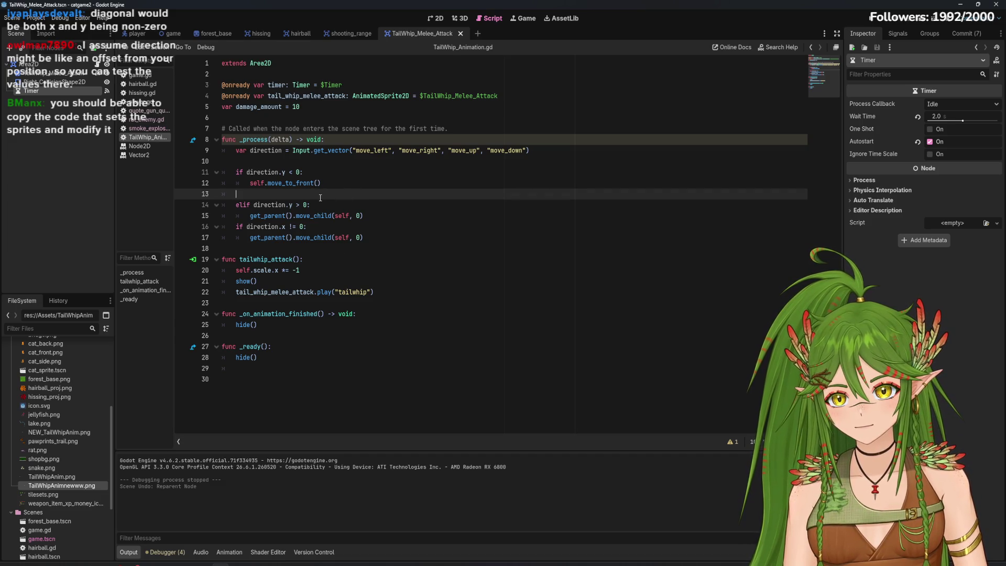
key("BackSpace")
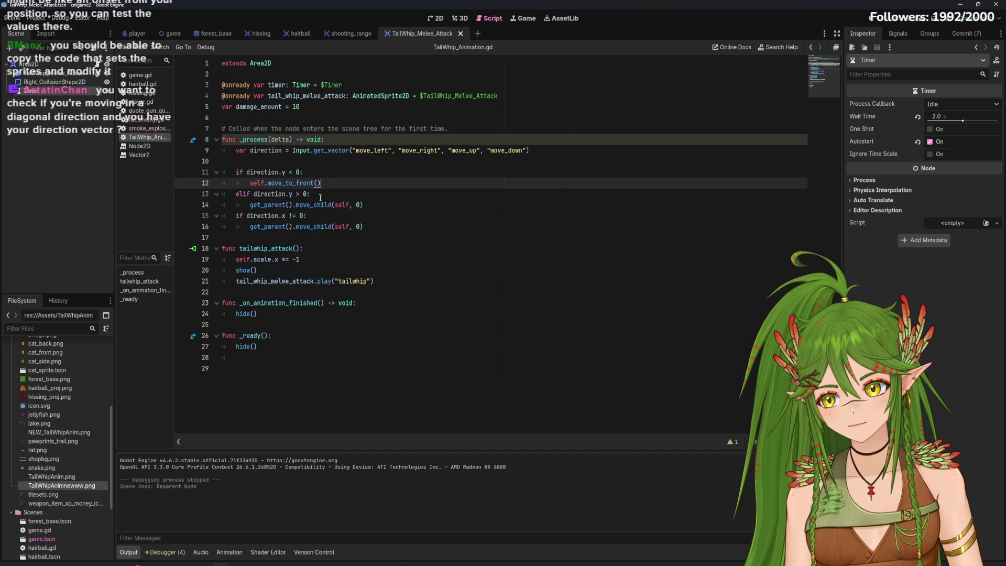
left_click(429, 241)
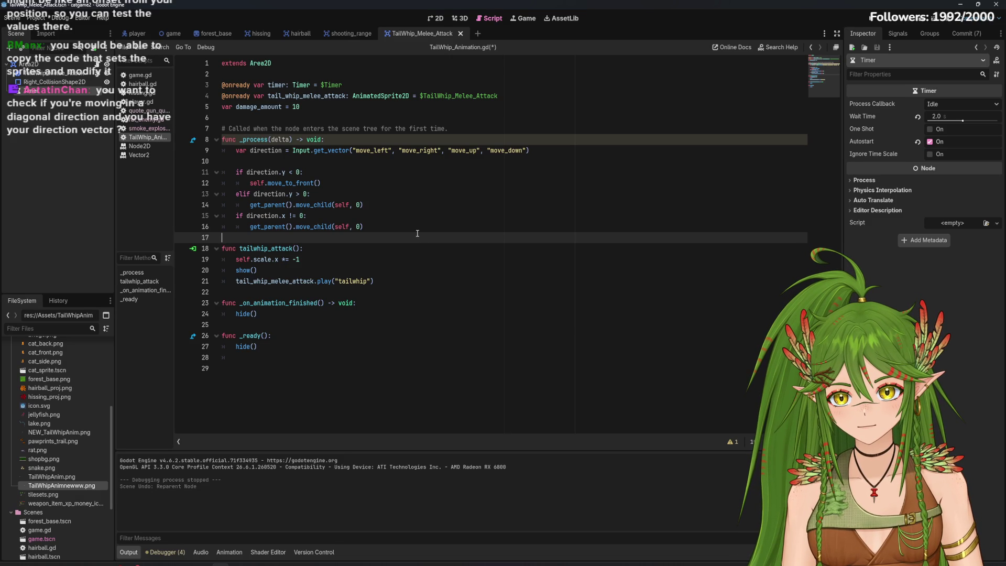
key("Return")
key("Up")
key("Tab")
type("if ")
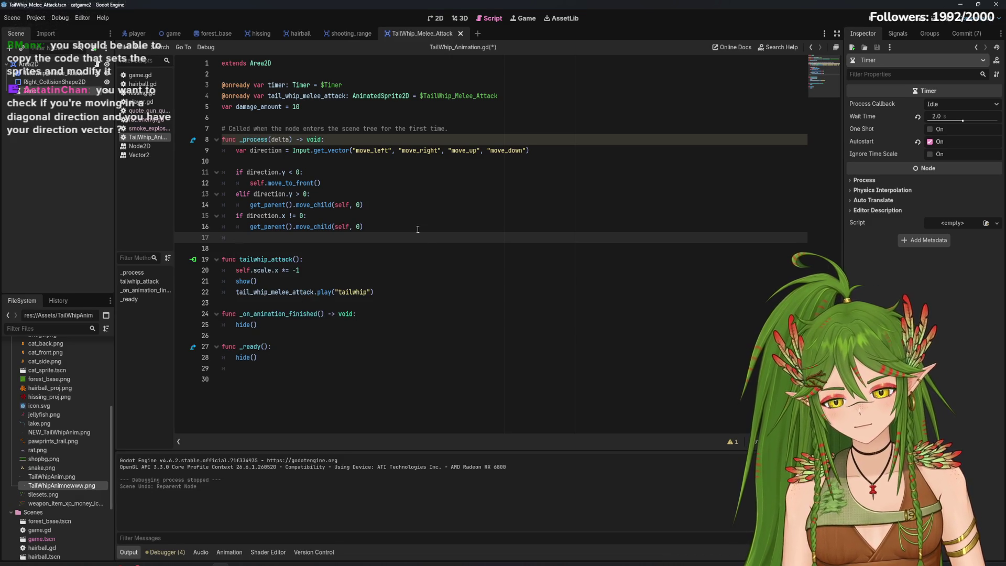
type("dire")
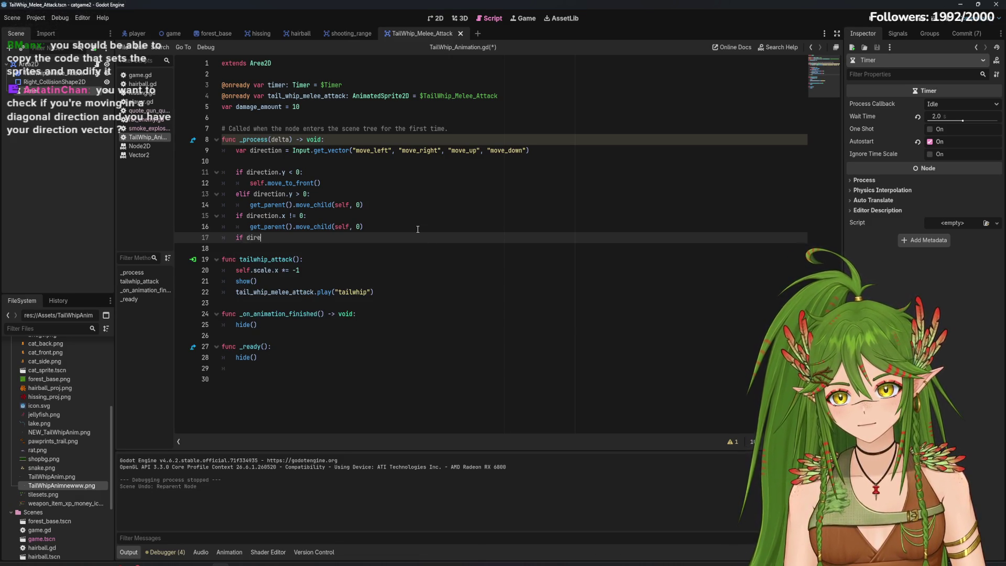
type("ction.x ")
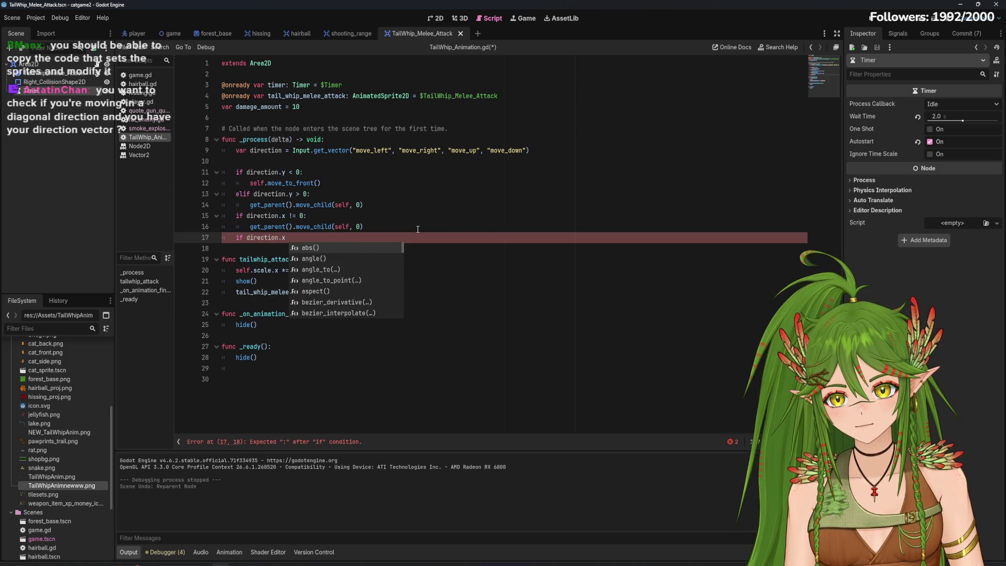
type("and direction.y =")
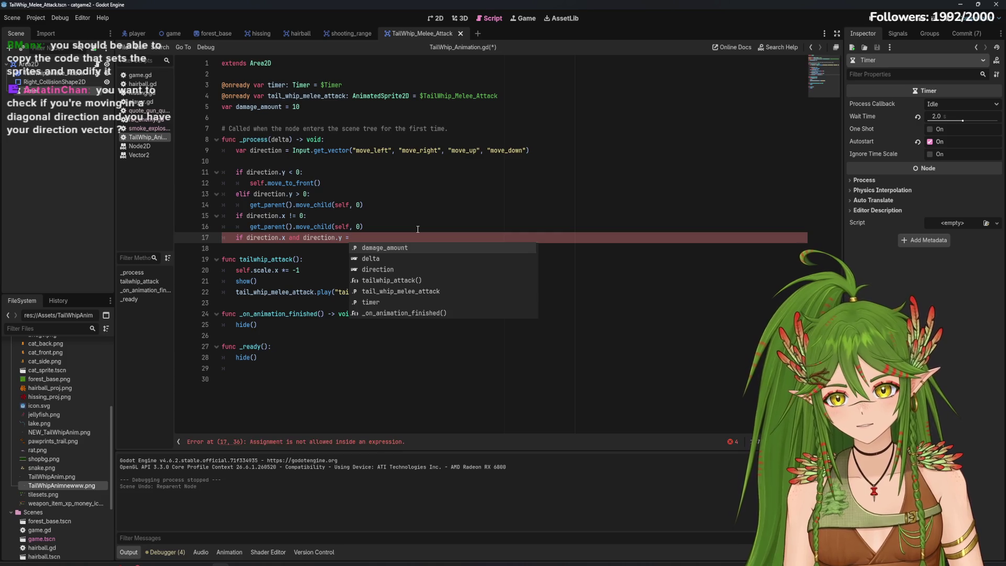
type("=")
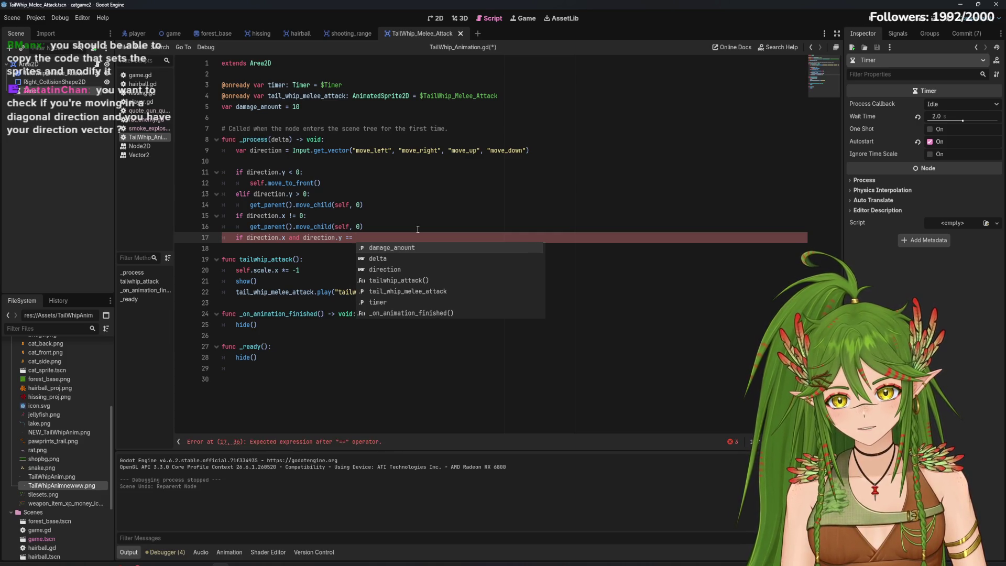
key("BackSpace")
key("BackSpace")
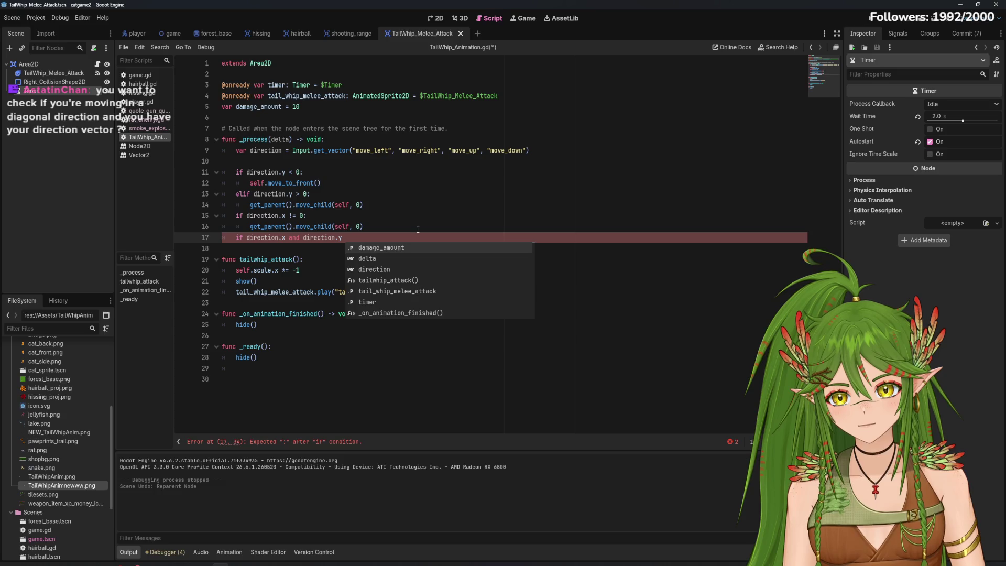
key("BackSpace")
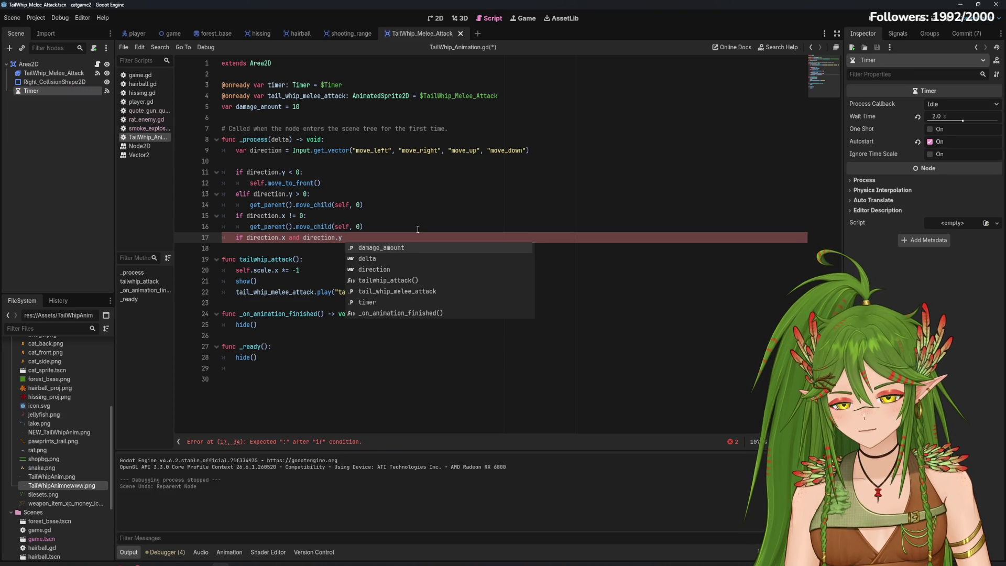
type("!= ")
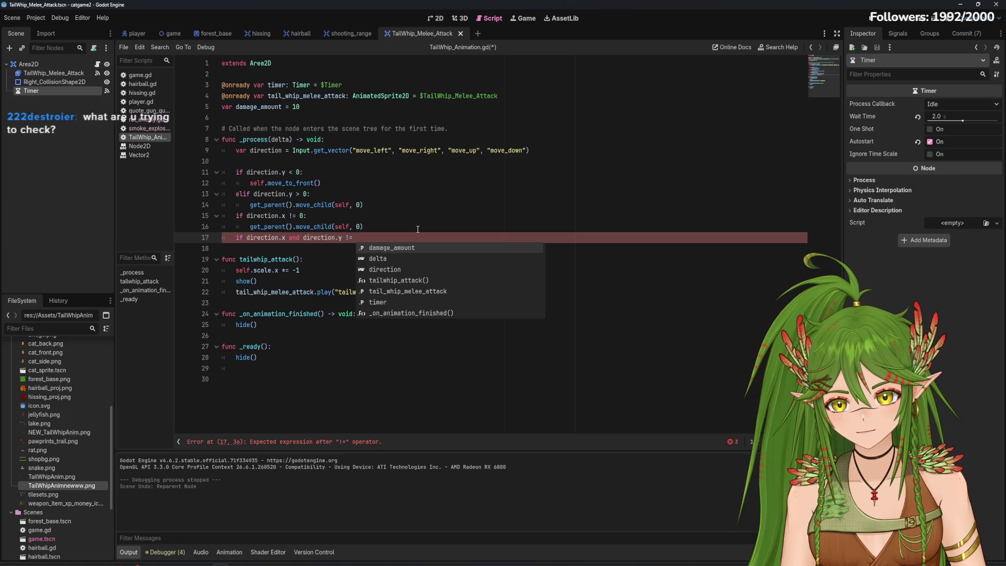
type("0:")
key("Return")
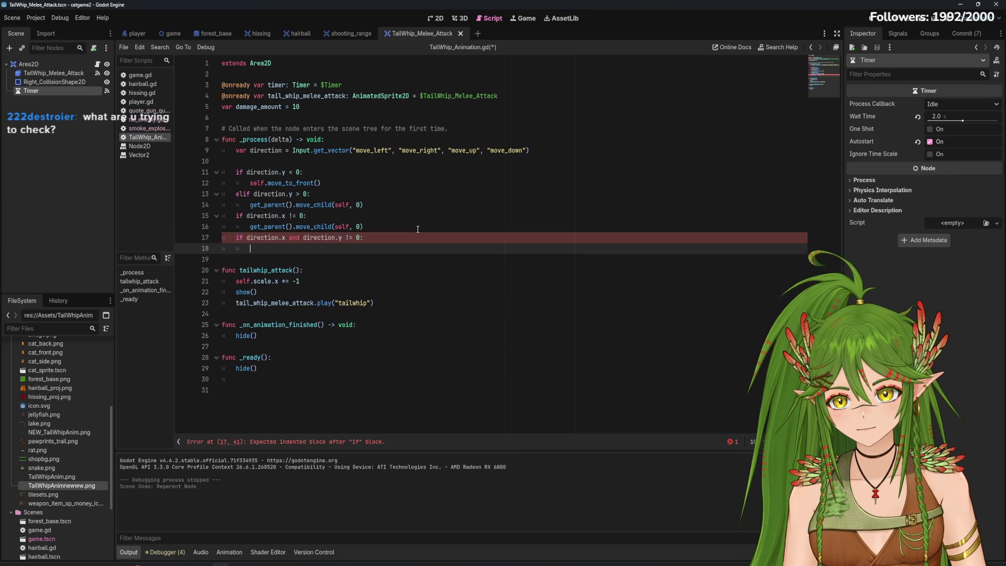
Copy self.move_to_front() from line 12 into the new if-block
left_click_drag(321, 183, 250, 186)
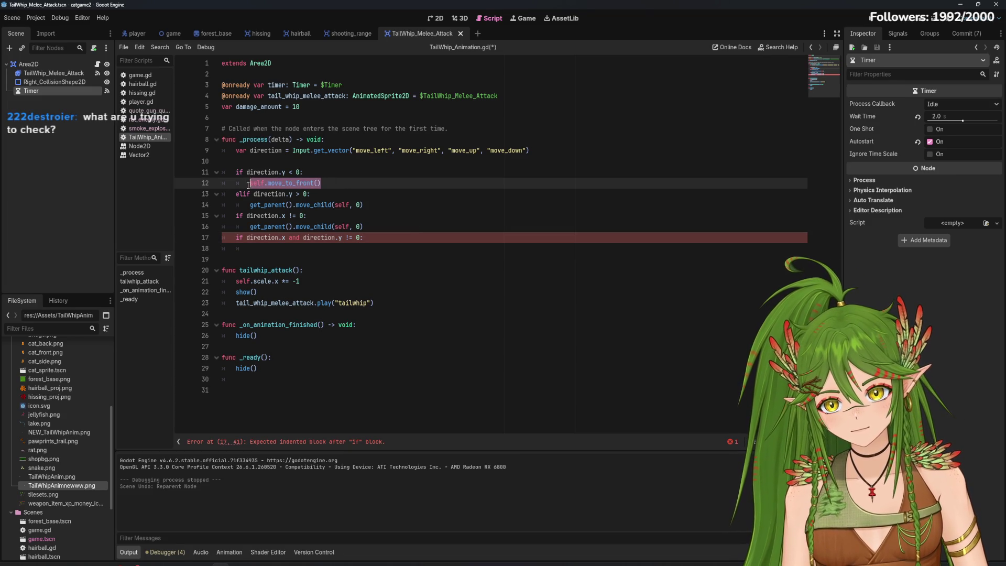
key("ctrl+c")
left_click(292, 250)
key("ctrl+v")
Save and run catgame2, walk the cat diagonally among the rats with the arrow keys, then stop
key("F5")
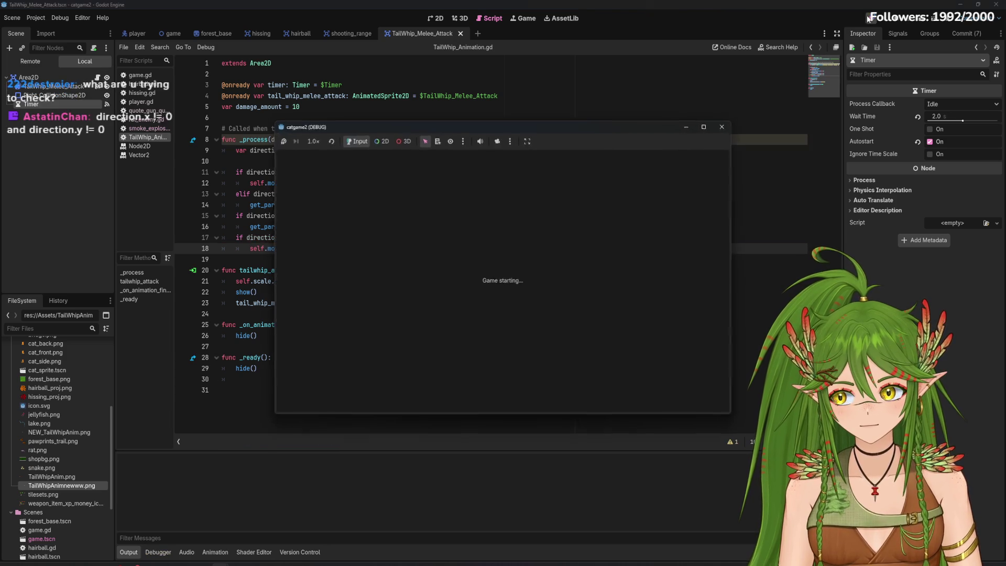
key("Up")
key("Right")
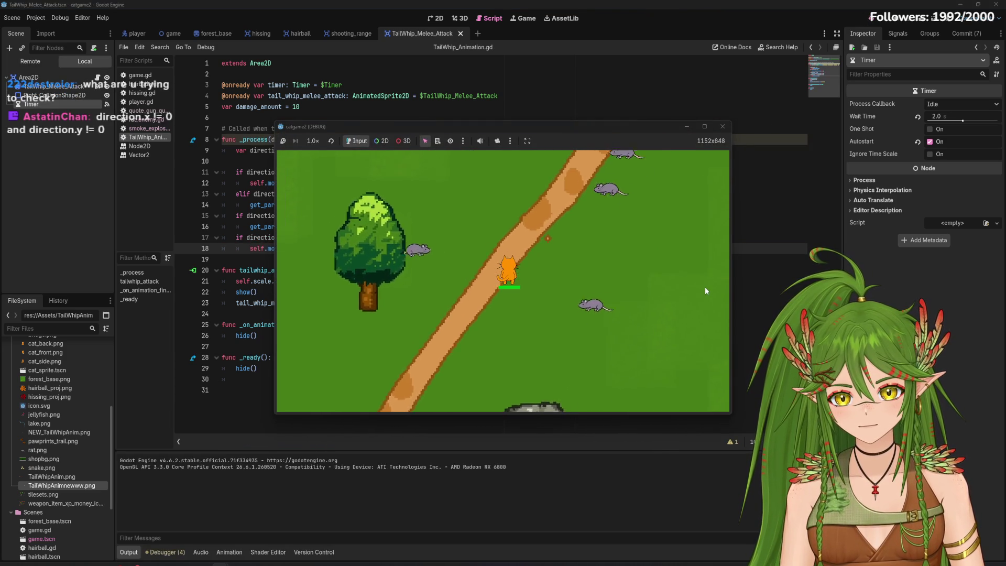
key("Right")
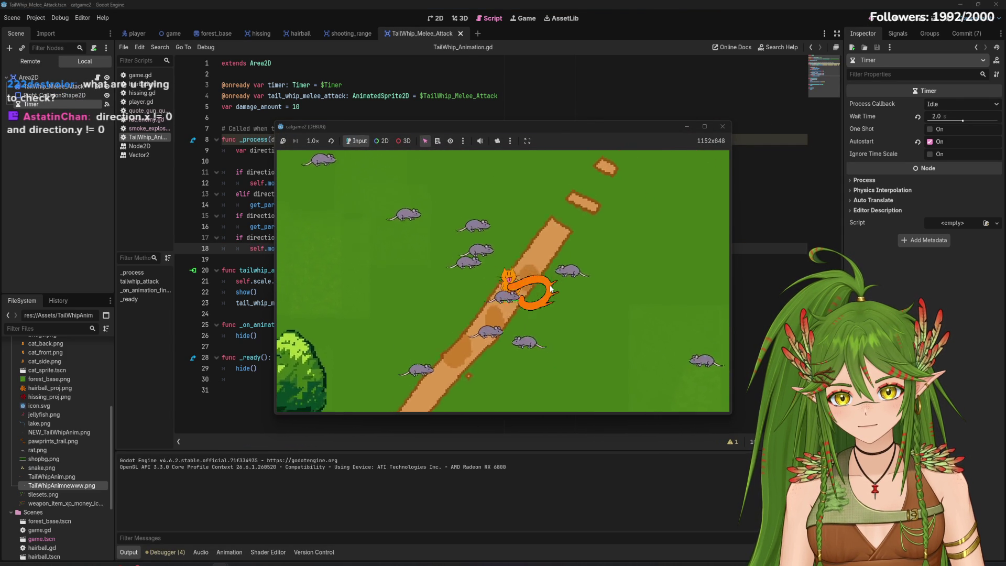
key("Up")
key("Right")
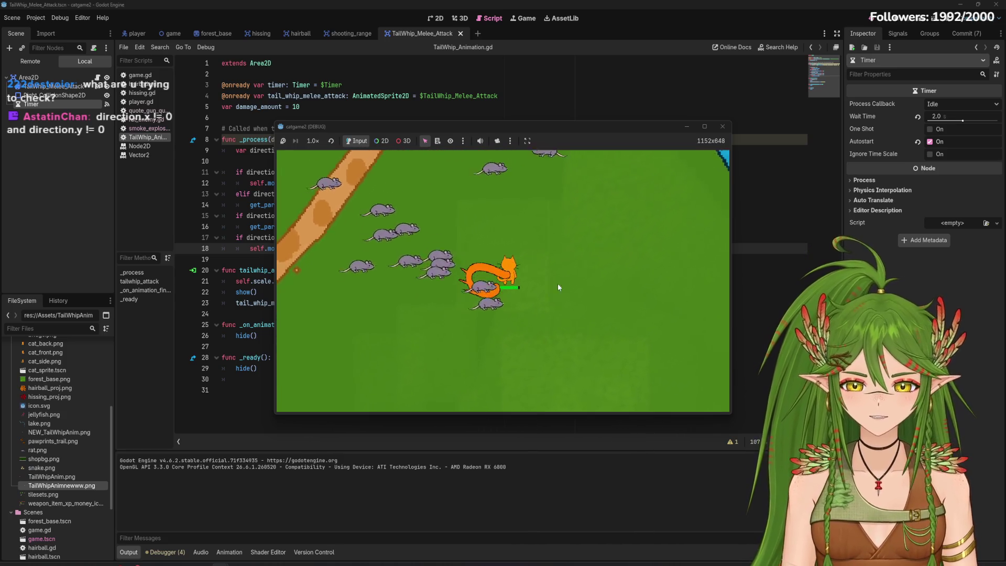
key("Up")
key("Right")
key("Down")
key("Left")
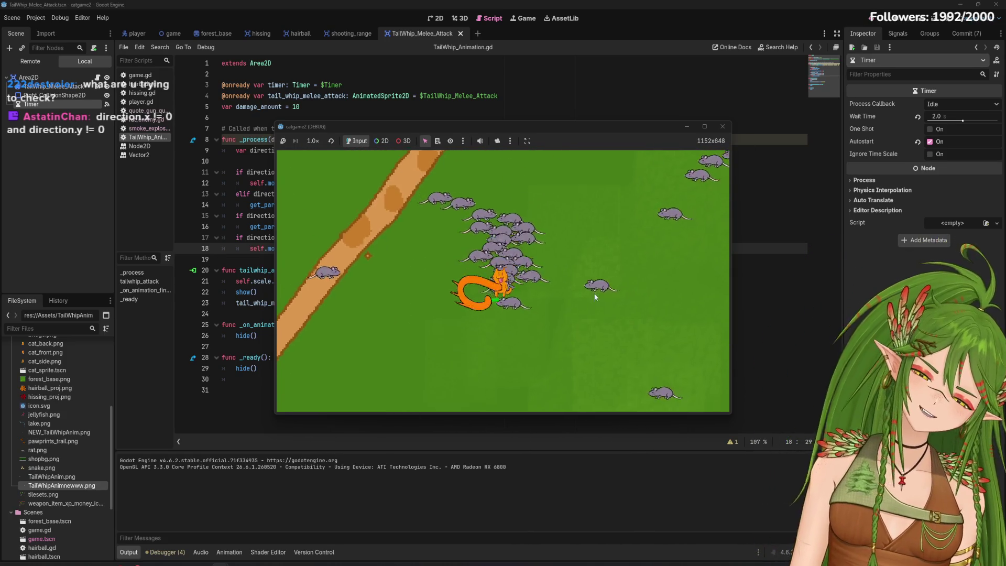
key("Down")
key("Left")
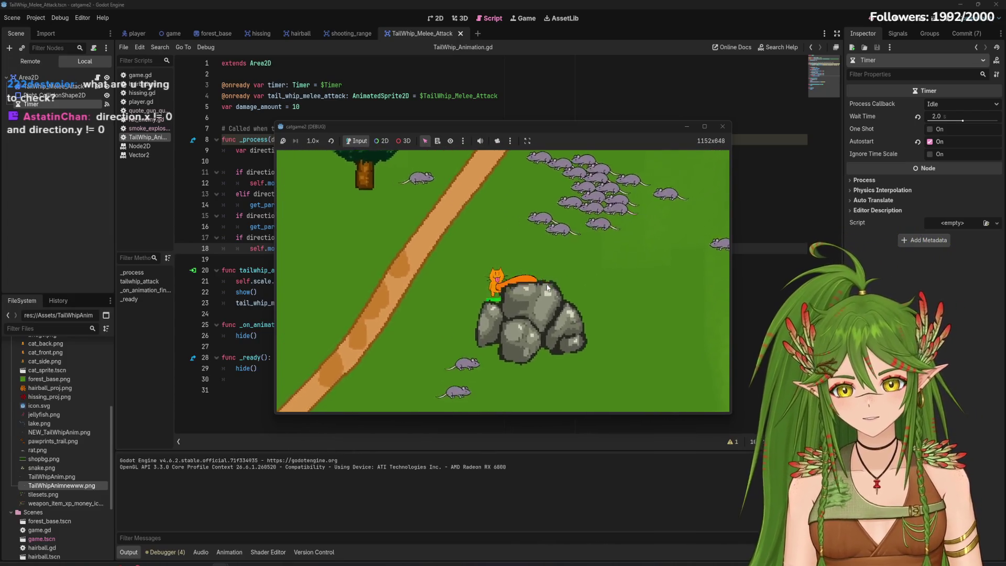
key("F8")
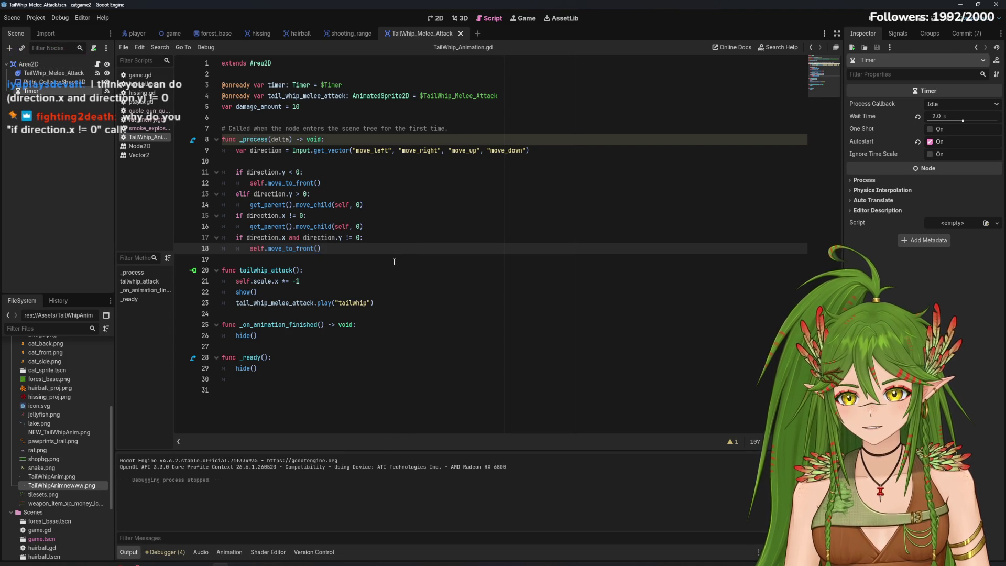
Change line 17 to 'direction.x != 0 and direction.y < 0', save, and launch the game
left_click(287, 237)
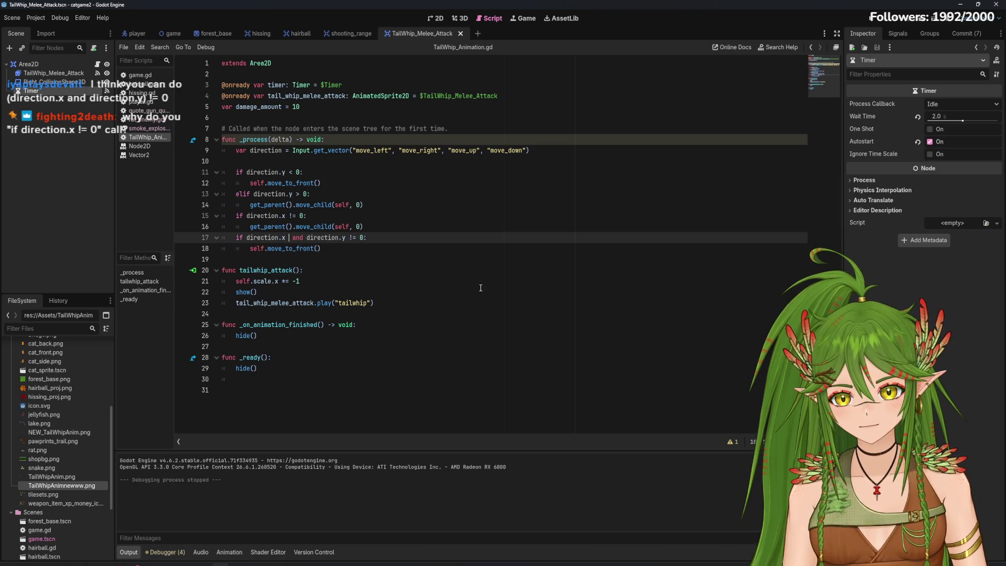
type("!=")
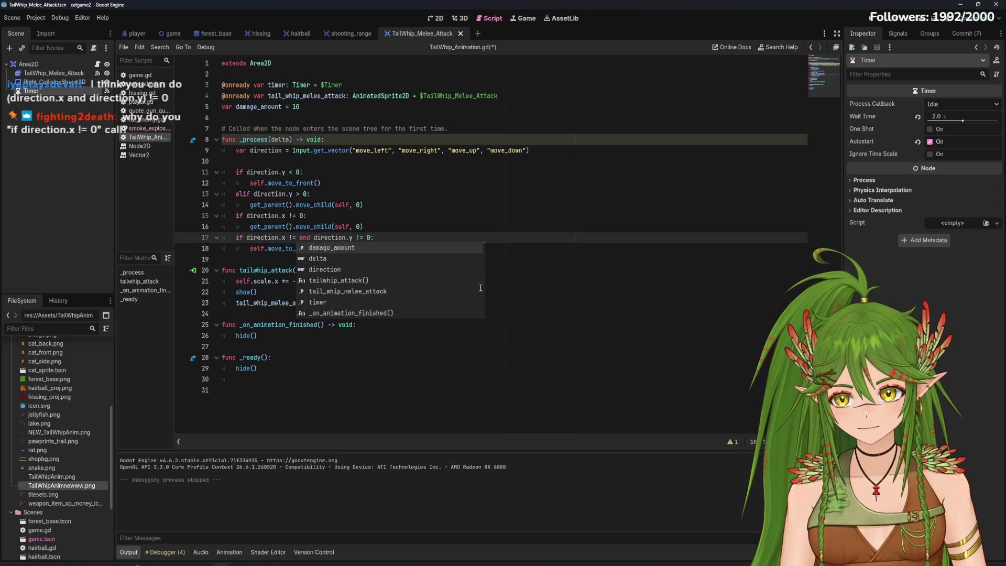
type(" 0")
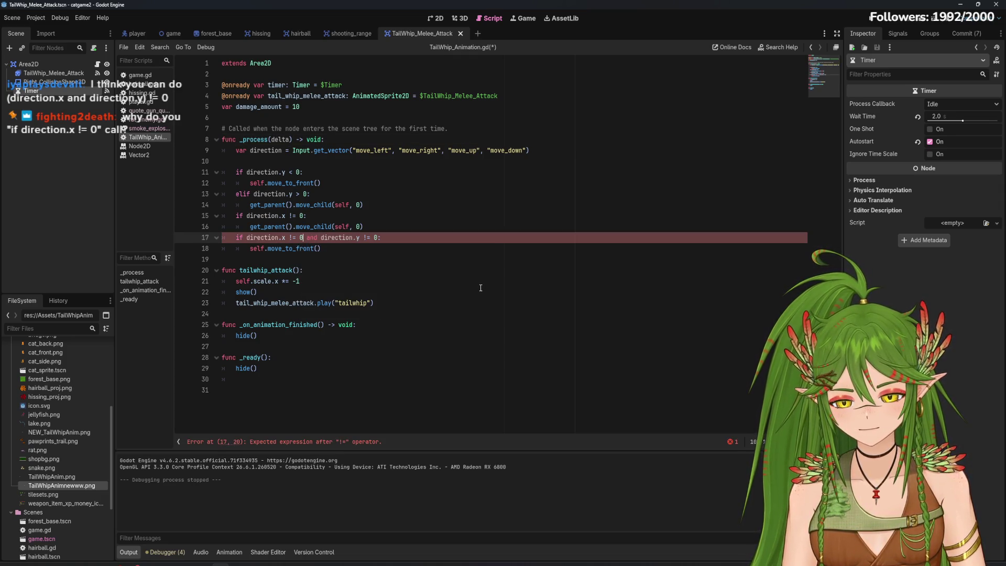
left_click(370, 237)
key("BackSpace")
key("BackSpace")
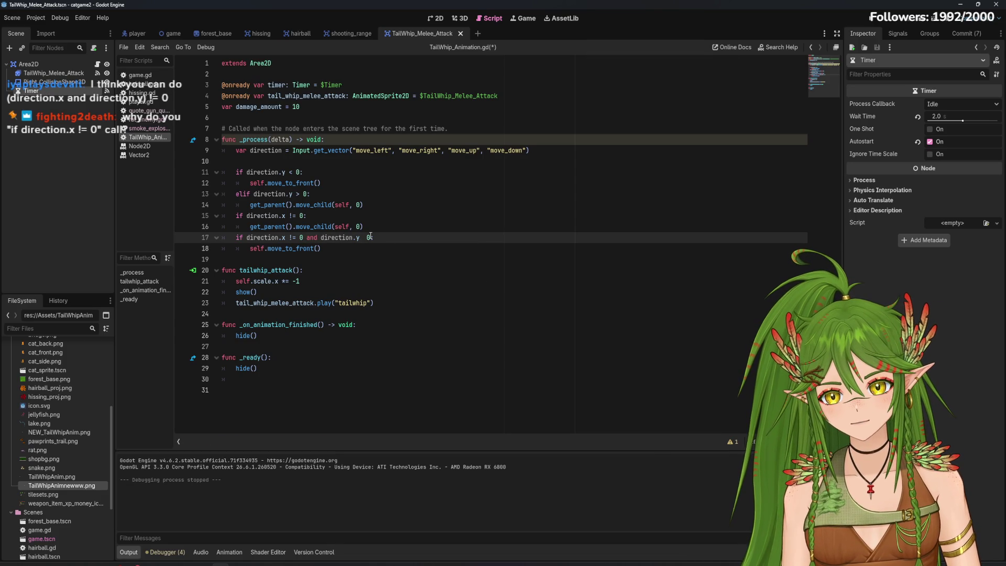
type("<")
key("ctrl+s")
left_click(872, 20)
Move the cat with WASD to tail-whip the rats, then close the game window
key("a")
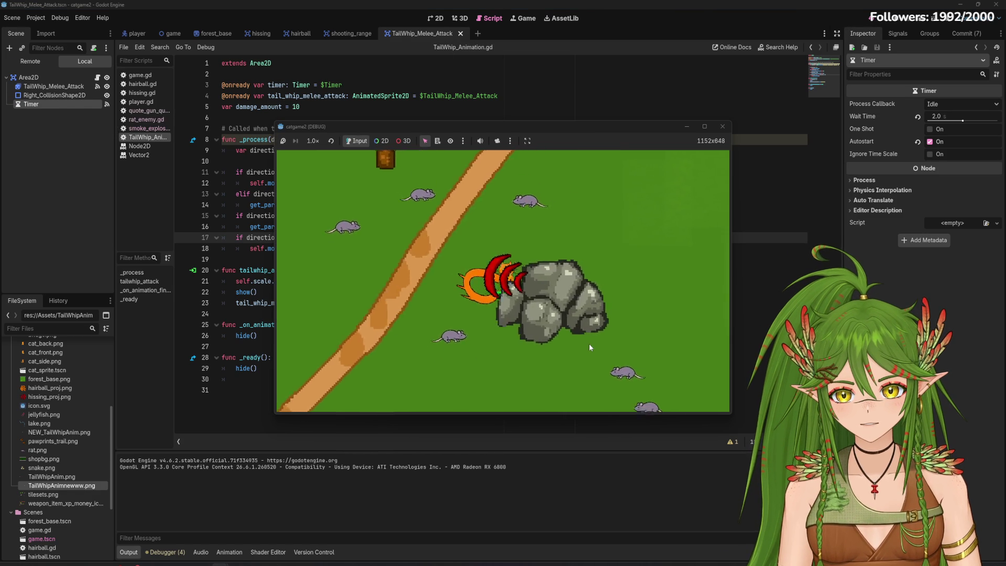
key("s")
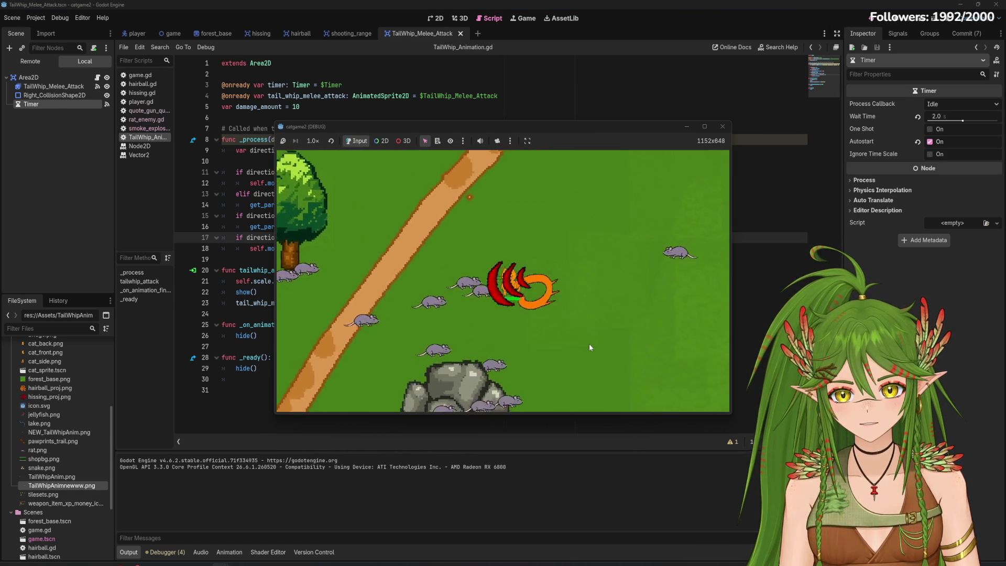
key("w")
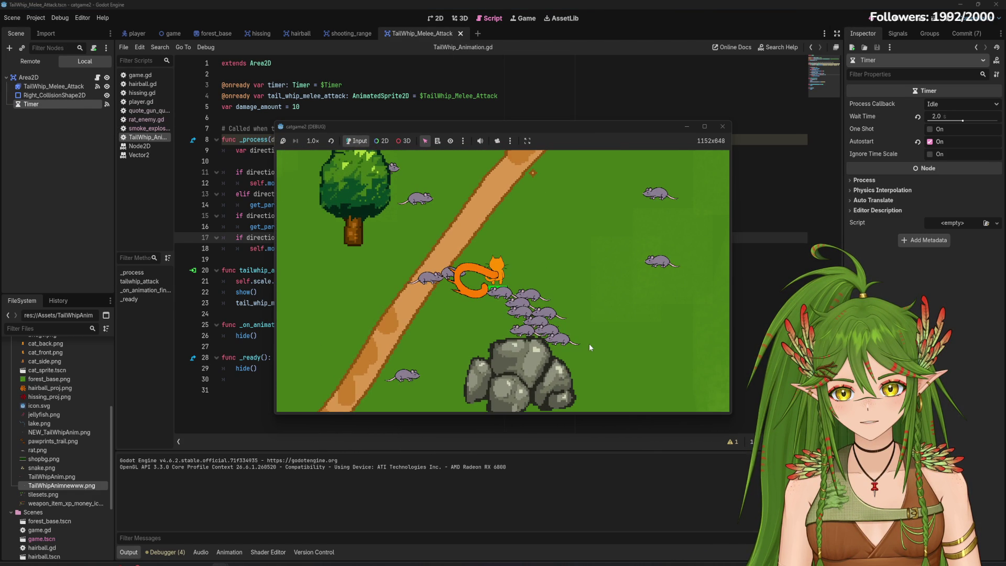
key("w")
key("s")
key("d")
key("s")
key("d")
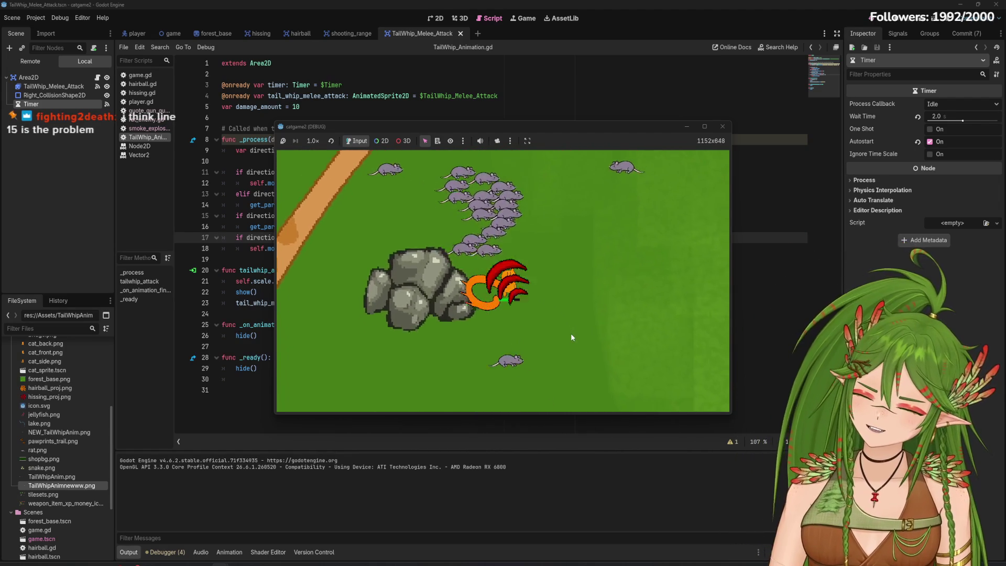
key("a")
key("w")
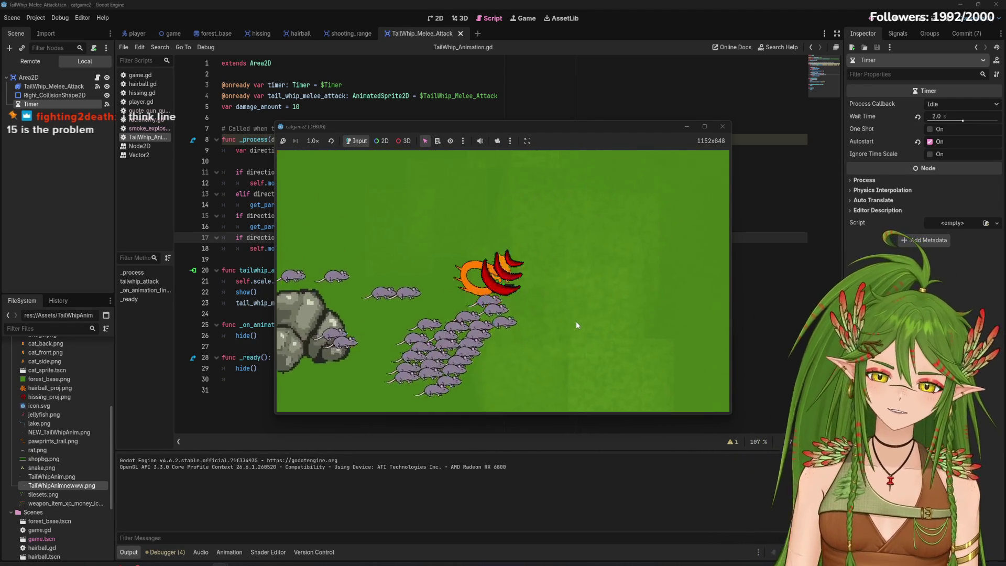
key("a")
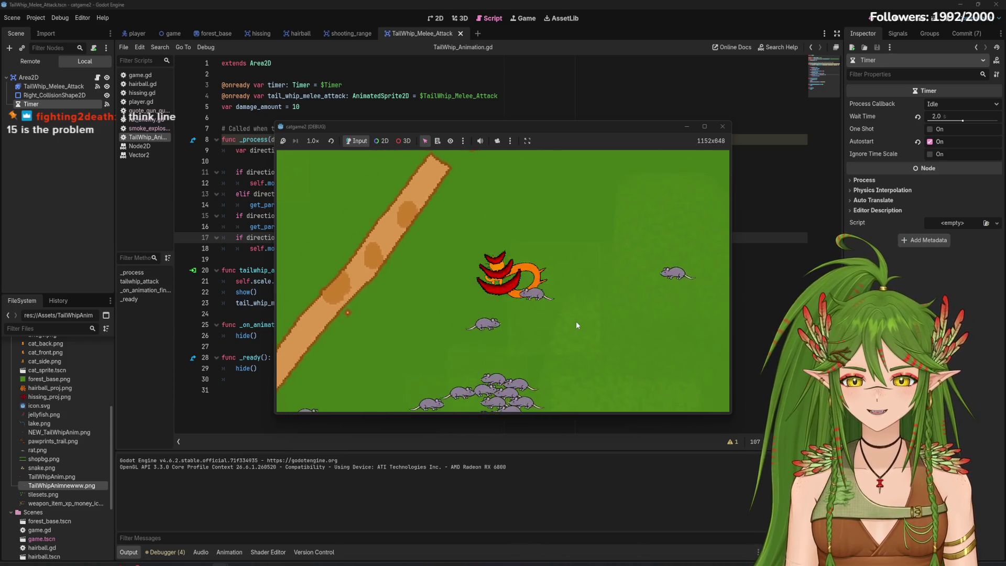
key("s")
key("w")
key("d")
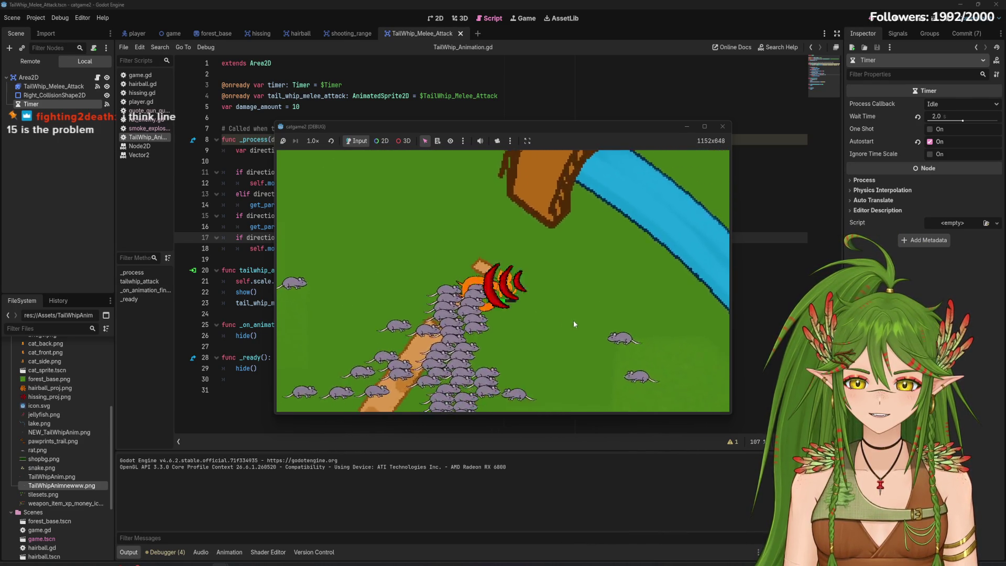
left_click(723, 127)
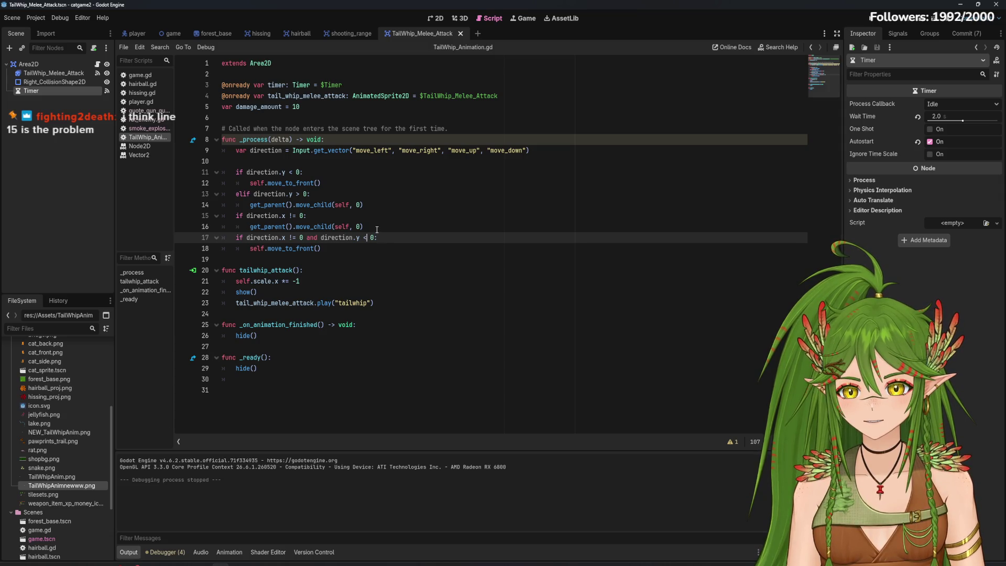
Add blank lines around the move_child call to separate the direction if-blocks
left_click(377, 224)
key("Return")
left_click(384, 206)
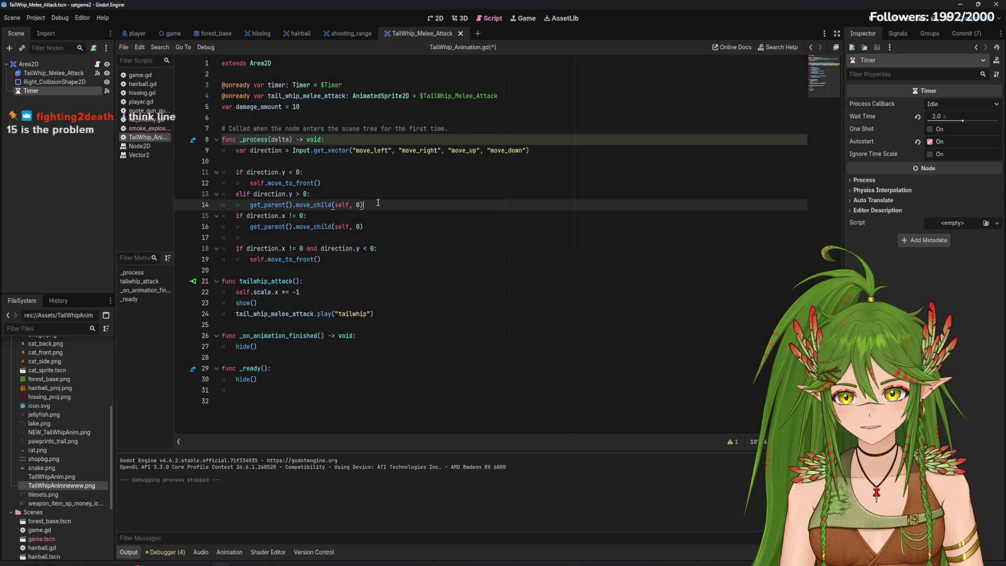
key("Return")
Save and run the game, move the cat with WASD attacking rats, then close it
key("F5")
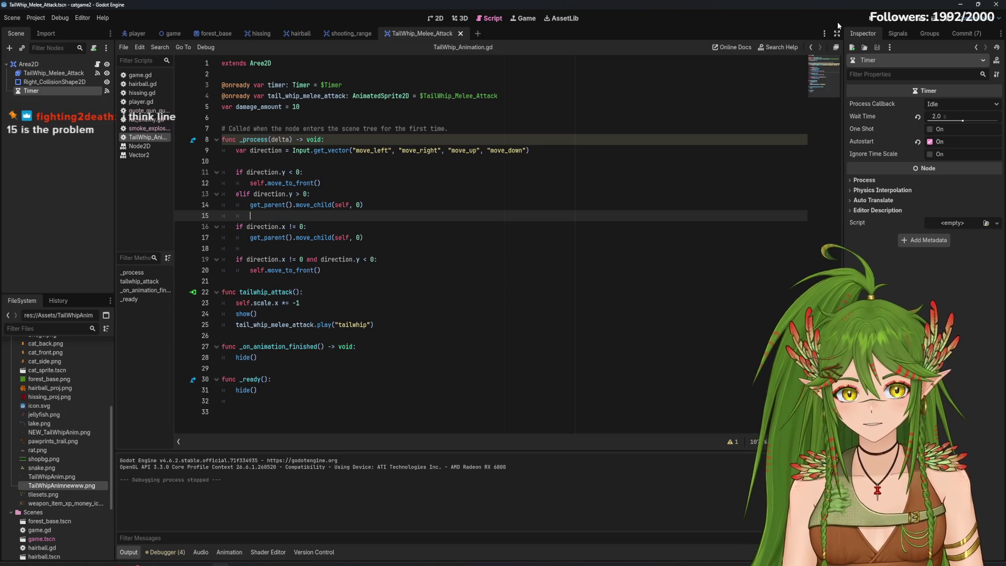
key("w")
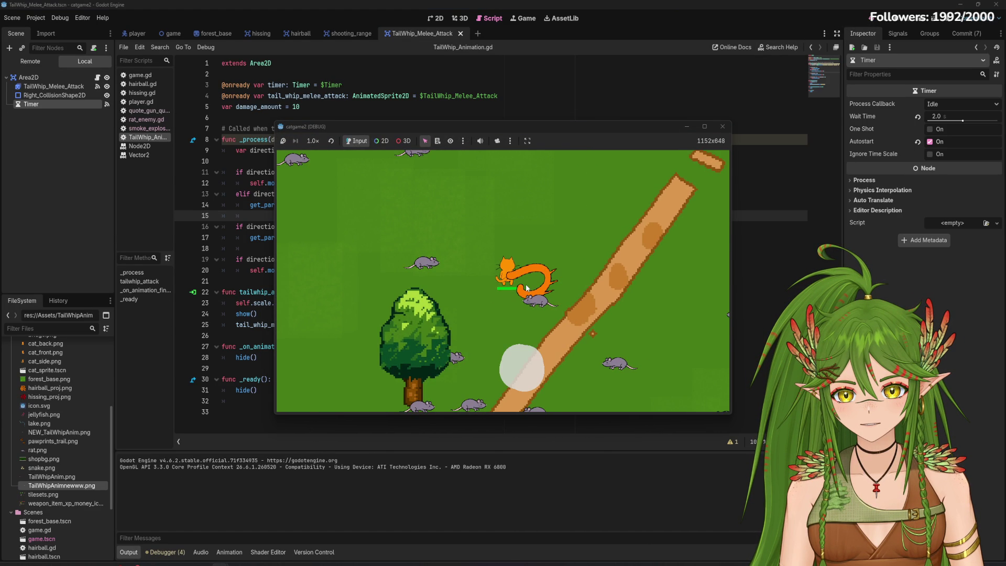
key("w")
key("w")
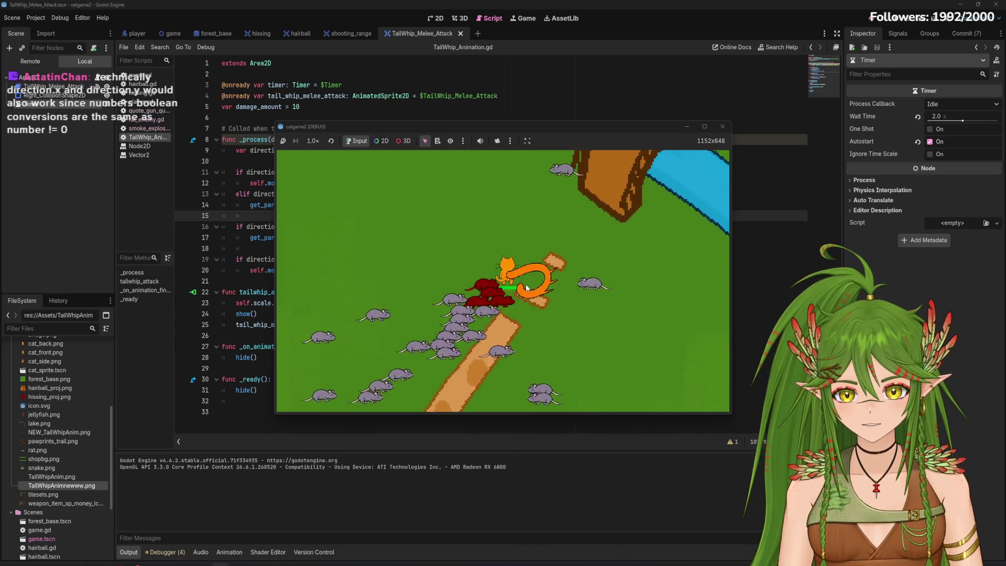
key("s")
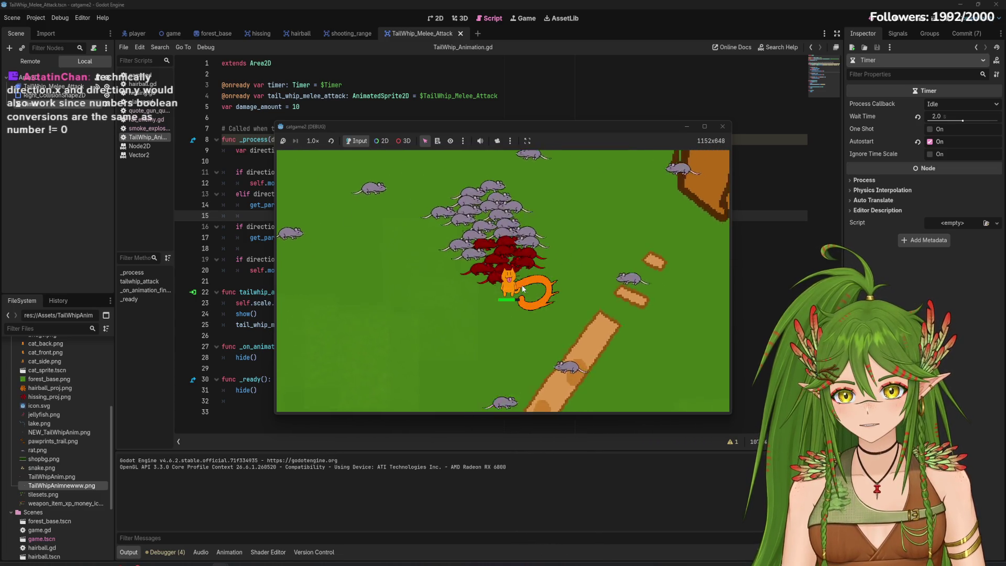
key("a")
key("w")
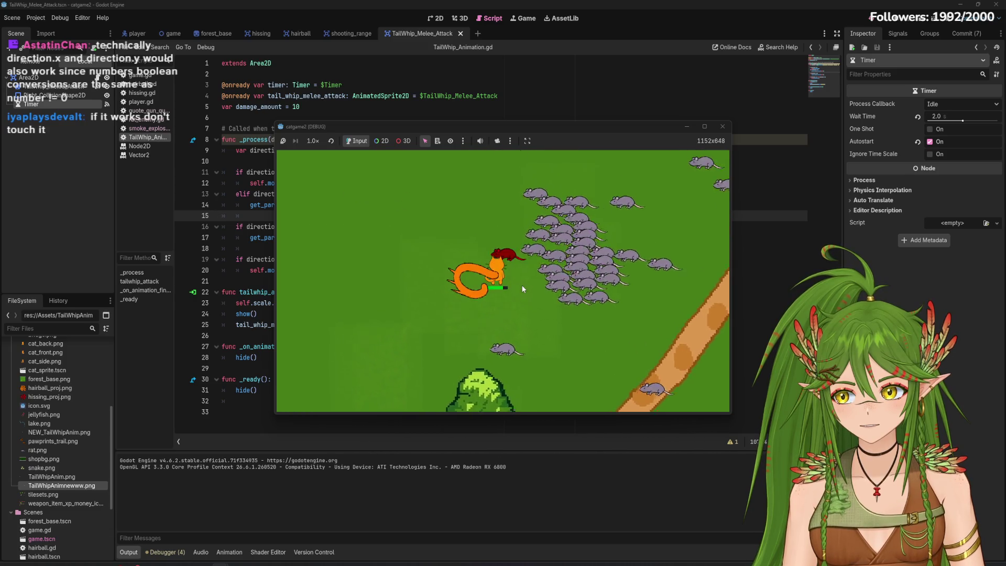
key("w")
key("d")
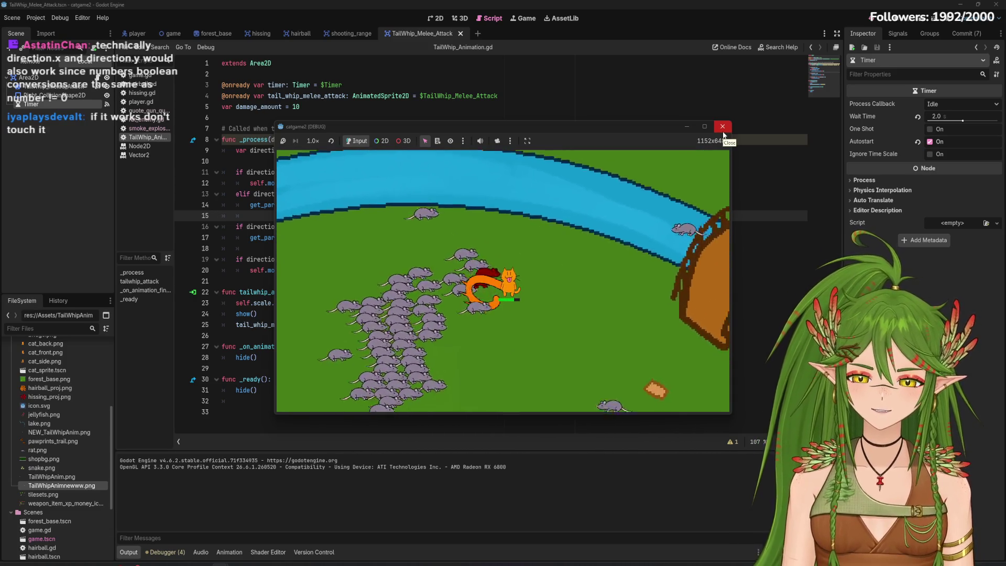
key("s")
left_click(723, 131)
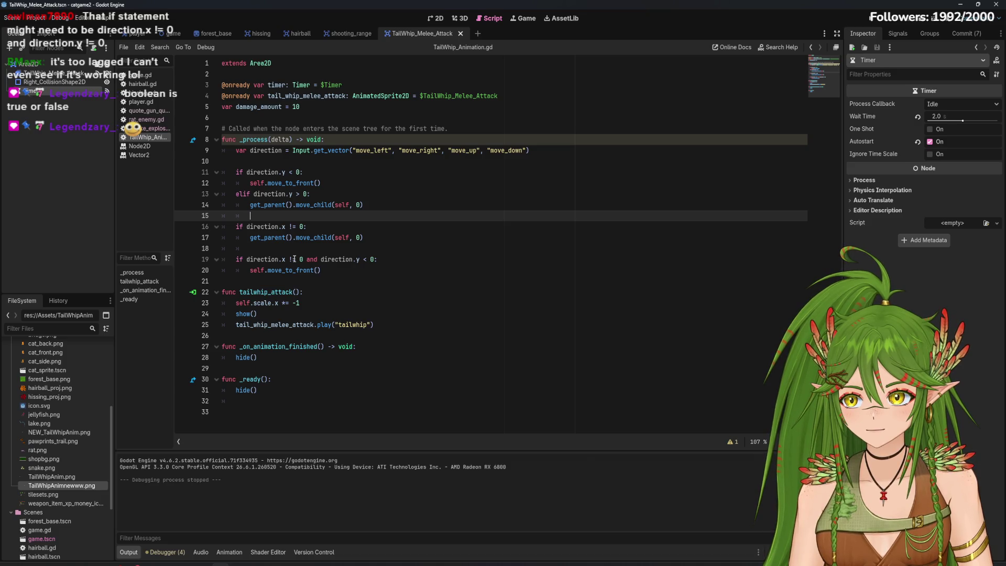
Place the caret on the line 19 condition, then adjust the Timer's Wait Time above 2.0
left_click(353, 257)
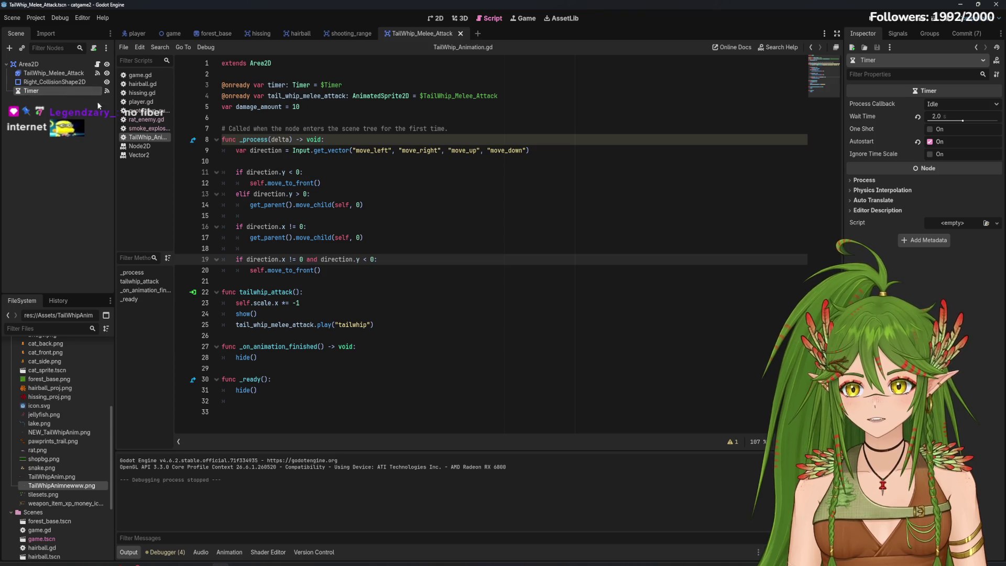
mouse_move(948, 121)
left_mouse_down()
mouse_move(970, 120)
mouse_move(948, 121)
left_mouse_up()
Set the Timer's Wait Time to 3.0
left_click(938, 118)
type("3")
key("super")
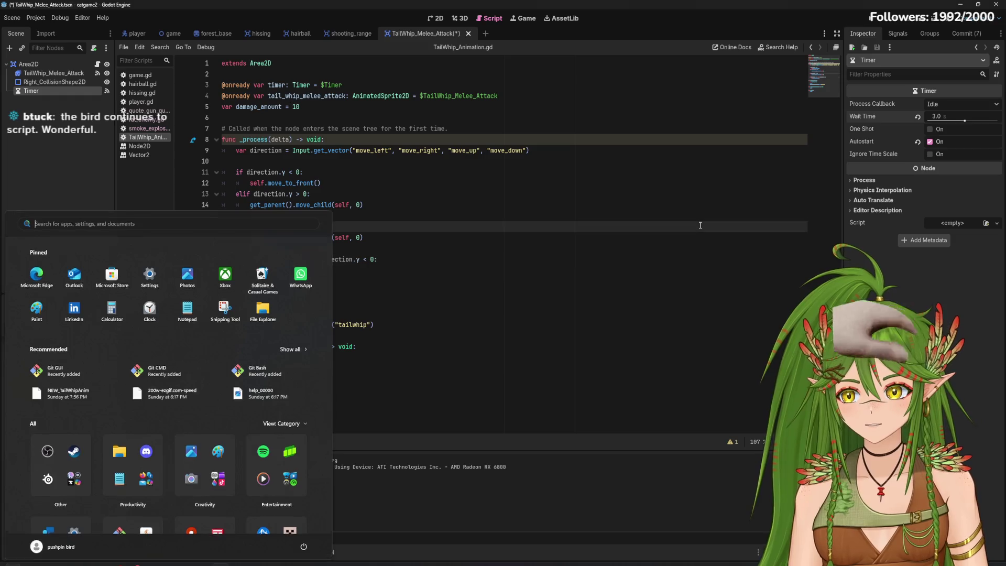
Save the scene and open the player.gd script
left_click(700, 225)
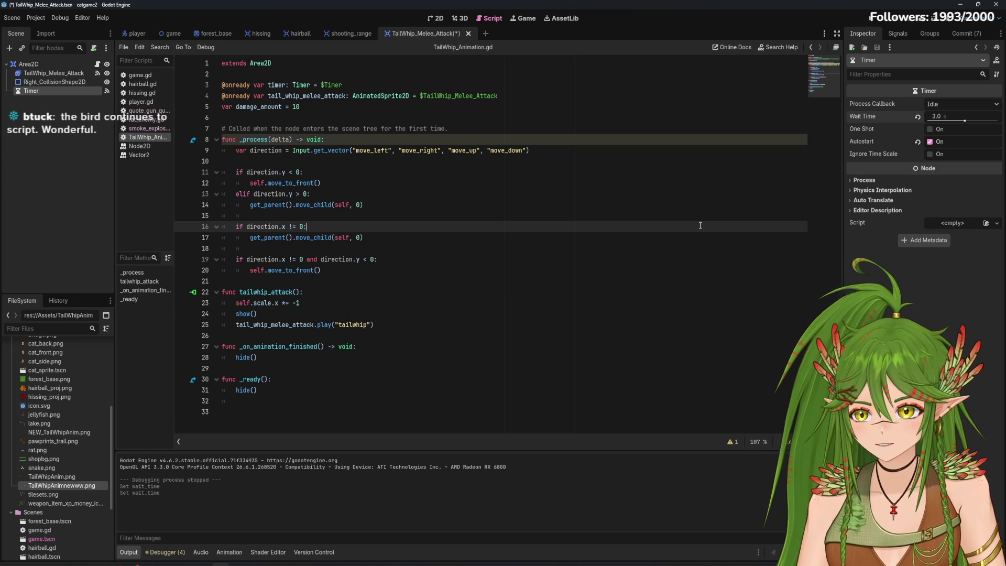
left_click(425, 252)
key("ctrl+s")
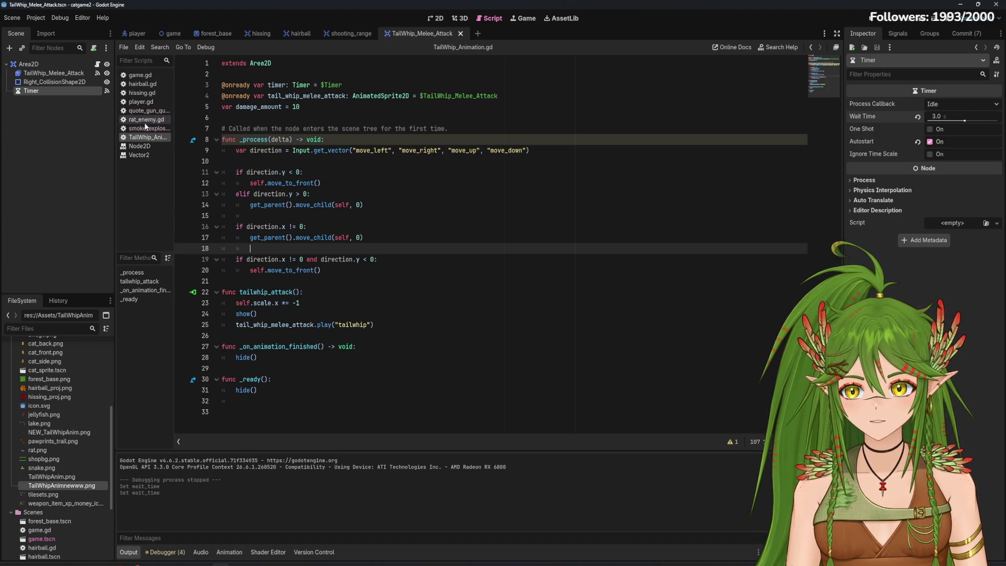
left_click(147, 103)
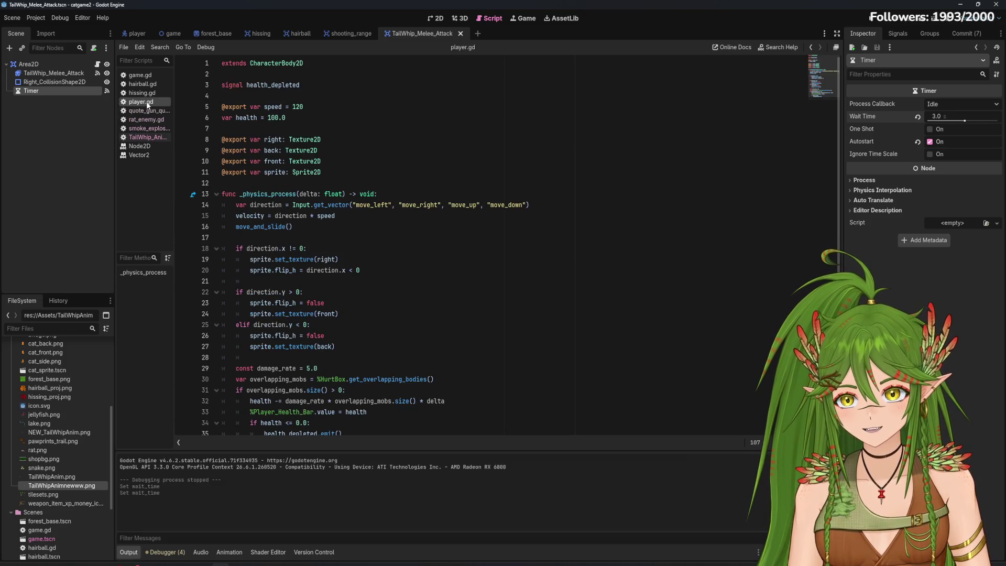
Replace hide() on line 28 of TailWhip_Animation.gd with queue_free
key("Up")
left_click(139, 146)
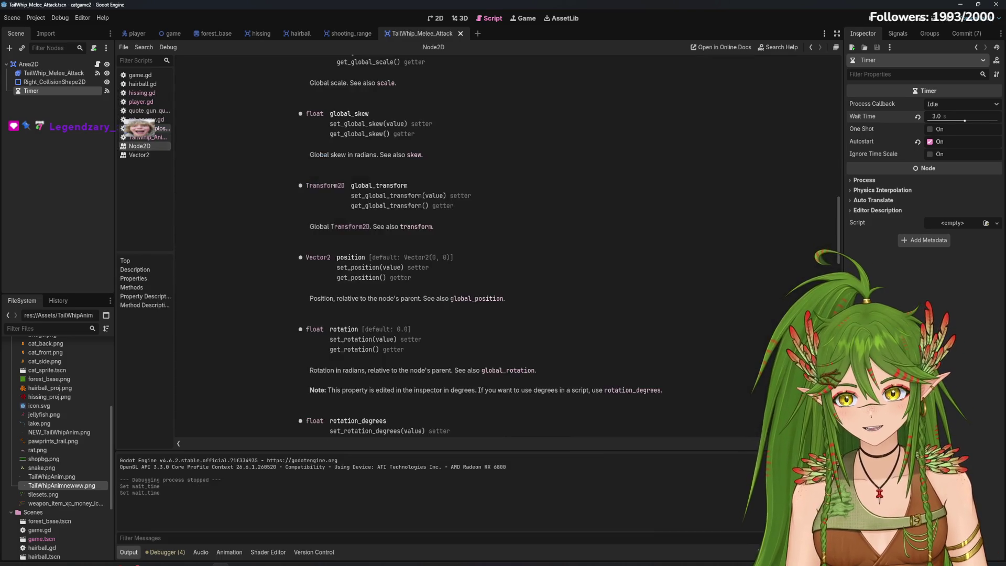
left_click(144, 137)
double_click(240, 357)
type("queue_free")
Review the hide() and show() calls, then complete line 28 as queue_free() with parentheses
left_click_drag(257, 391, 235, 393)
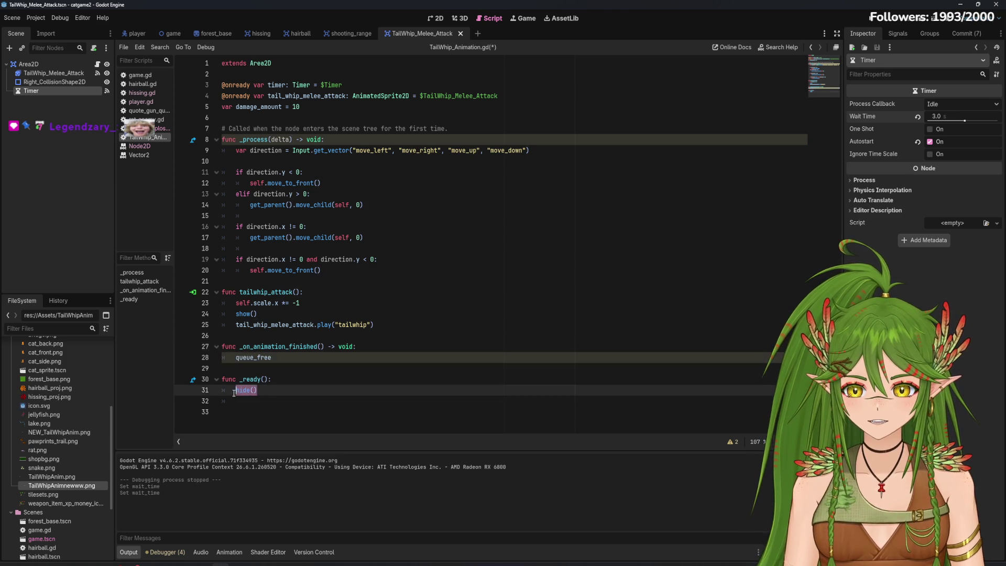
left_click_drag(258, 314, 235, 314)
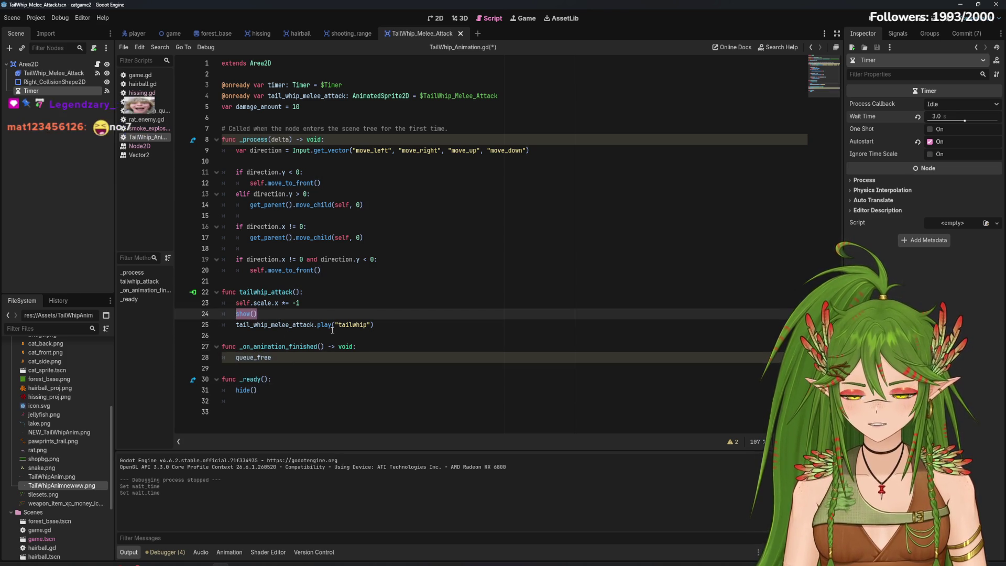
left_click(432, 293)
left_click(147, 128)
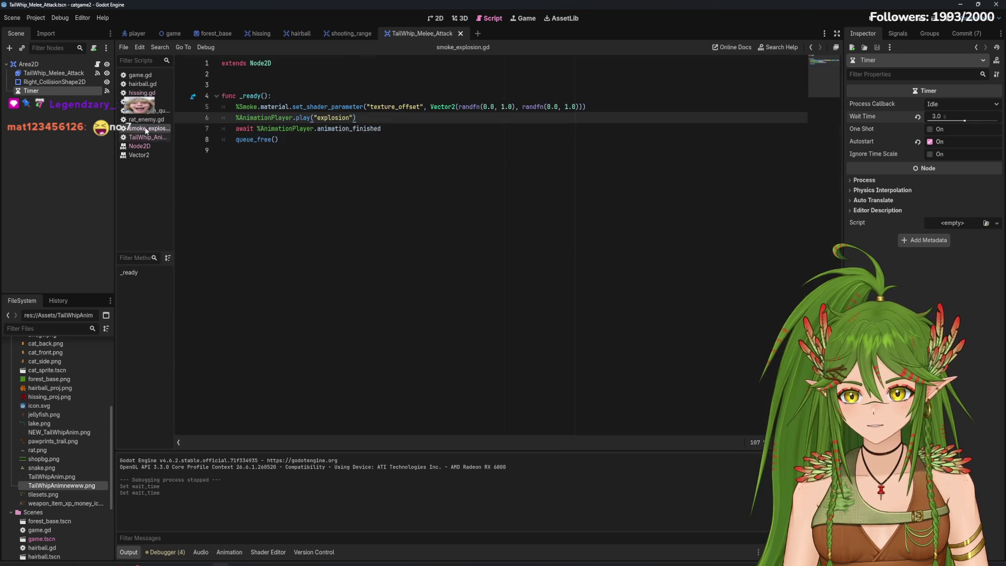
left_click(140, 146)
left_click(147, 137)
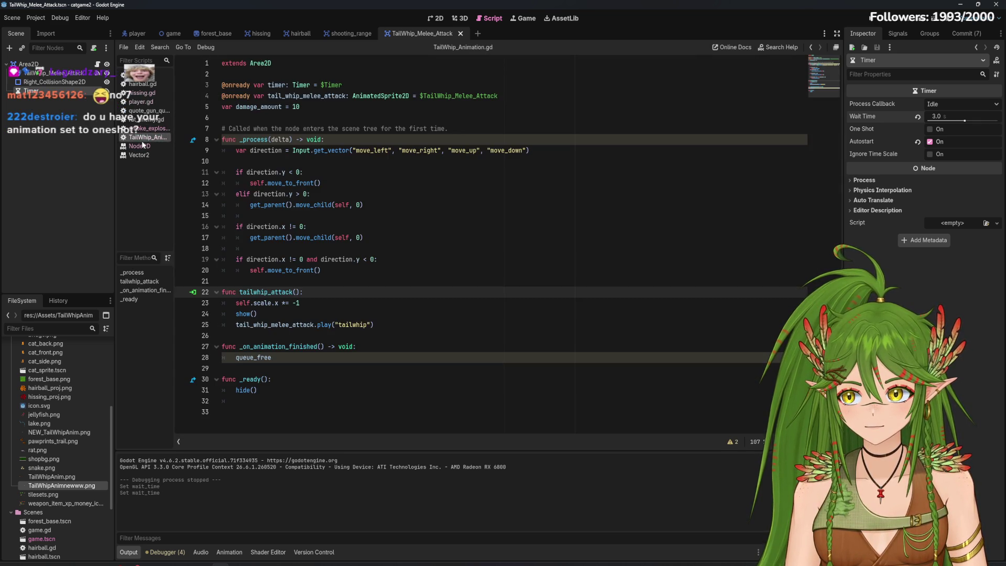
left_click(281, 358)
type("()")
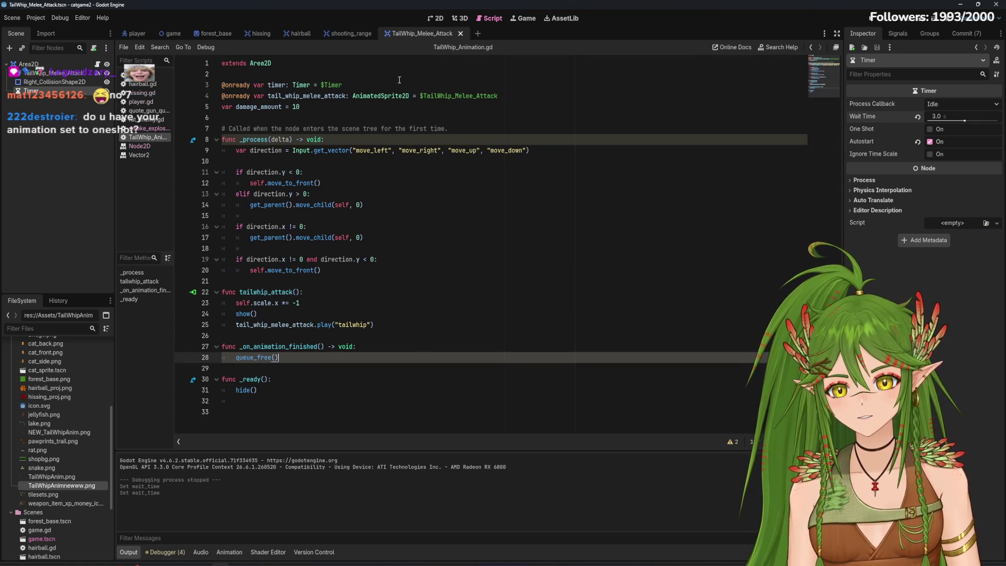
left_click(28, 64)
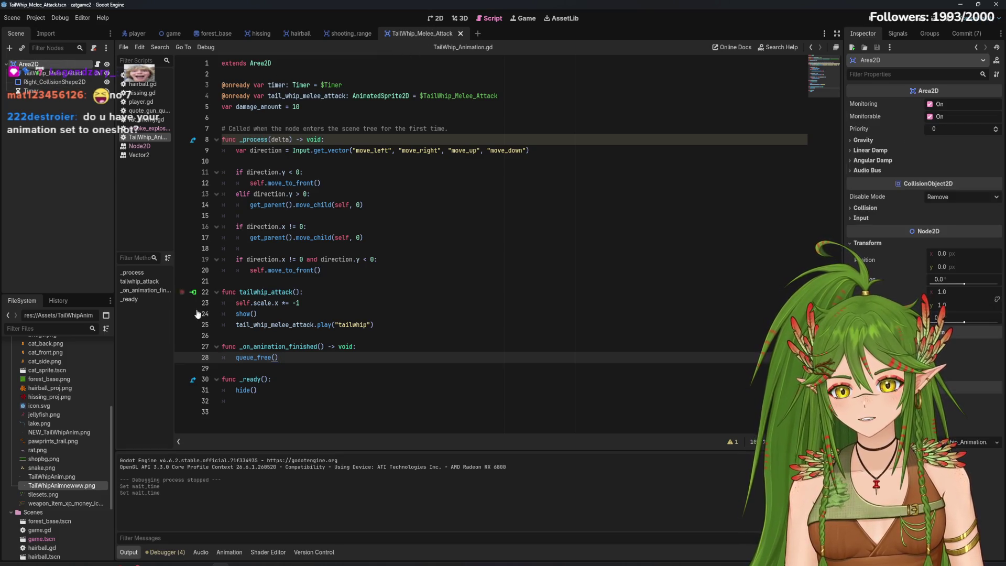
Show the TailWhip_Melee_Attack sprite's six-frame tailwhip animation and the script's unused-delta warning
left_click(52, 73)
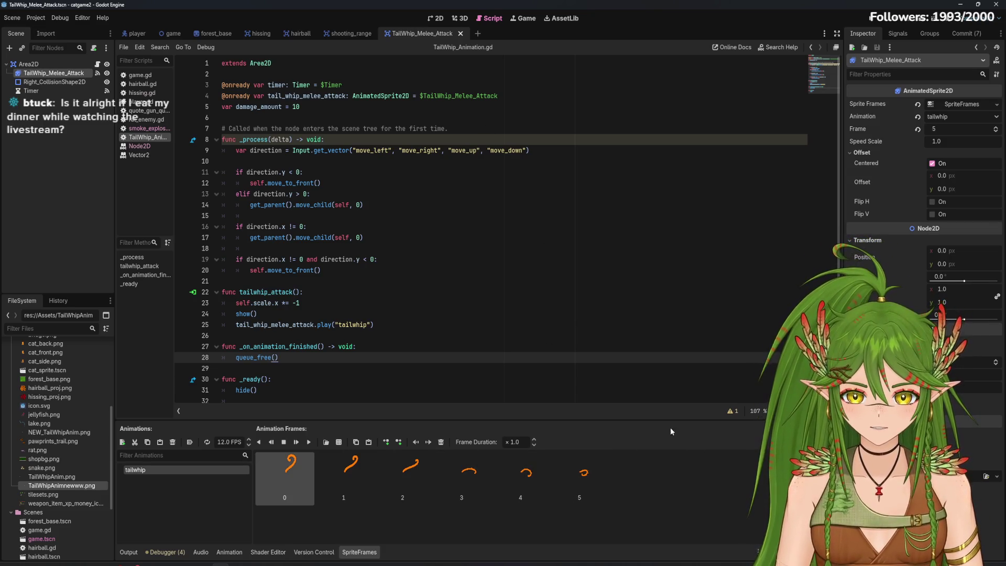
left_click(732, 412)
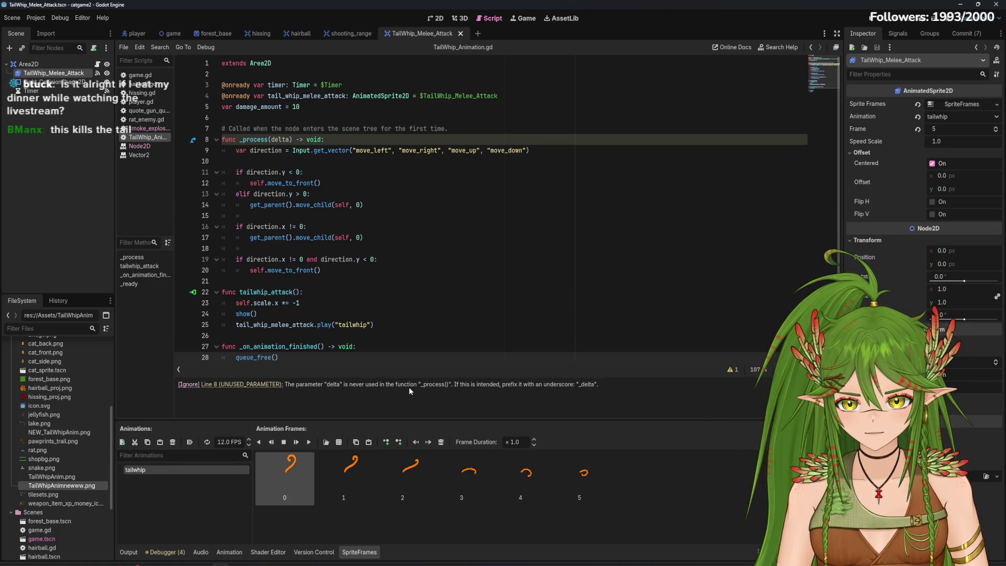
left_click(278, 357)
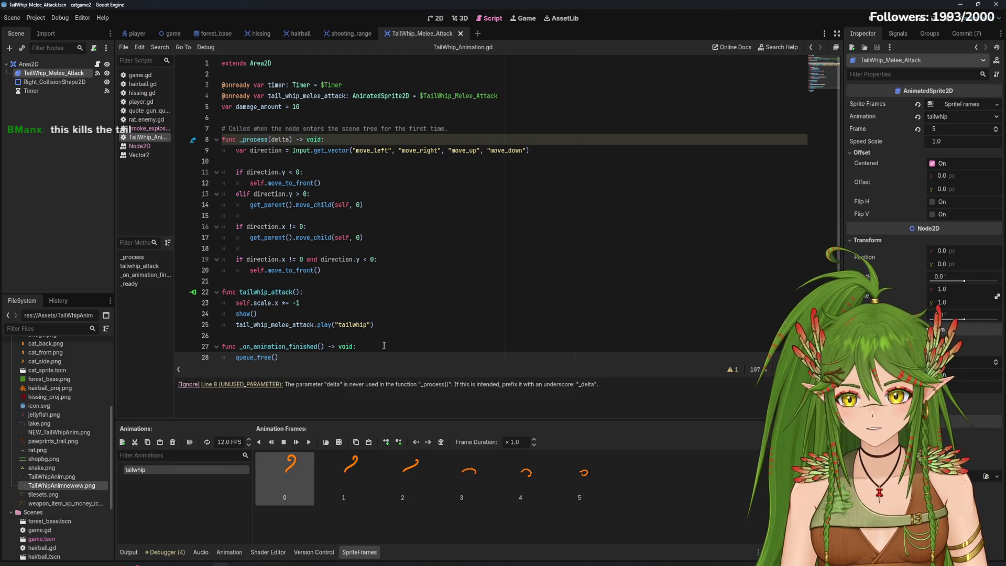
scroll(279, 357, "down", 2)
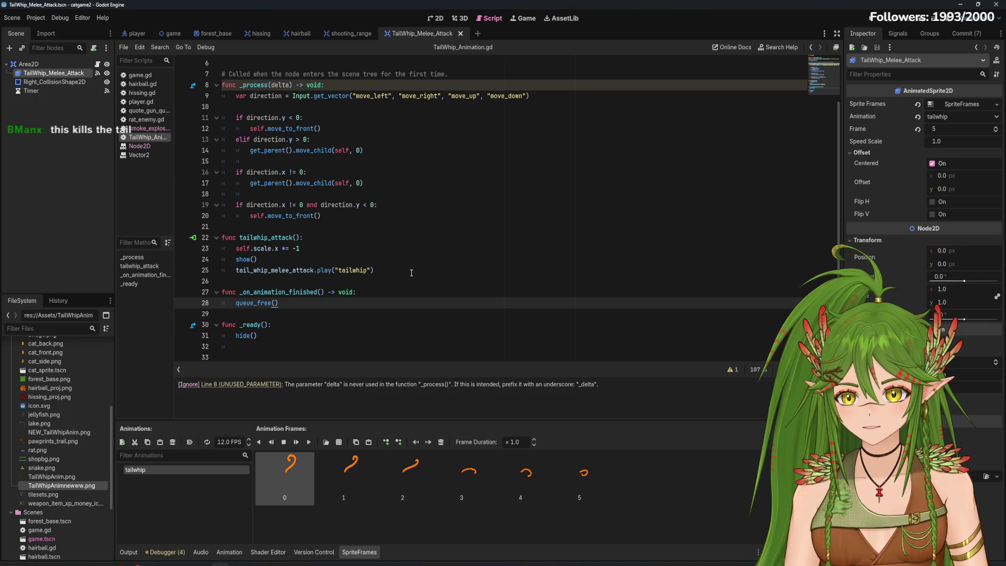
left_click(438, 19)
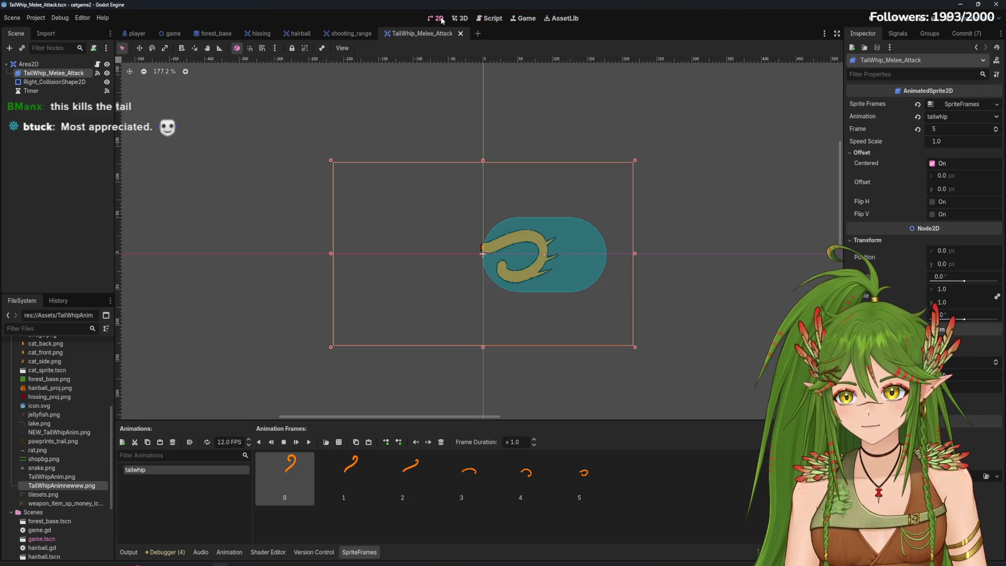
left_click(486, 18)
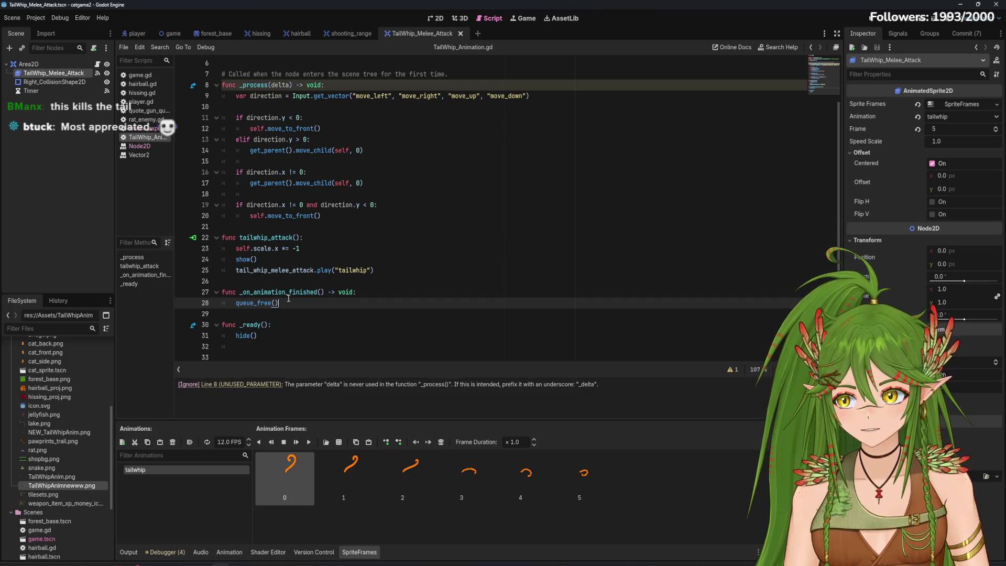
Change queue_free() on line 28 back to hide() in _on_animation_finished
left_click_drag(290, 299, 236, 302)
type("hide()")
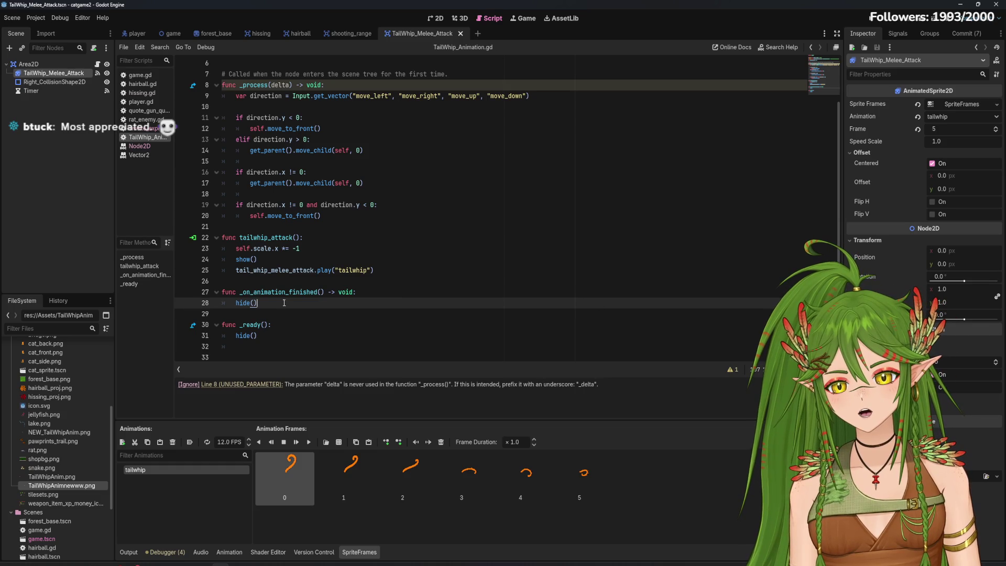
left_click_drag(357, 292, 253, 292)
left_click(268, 292)
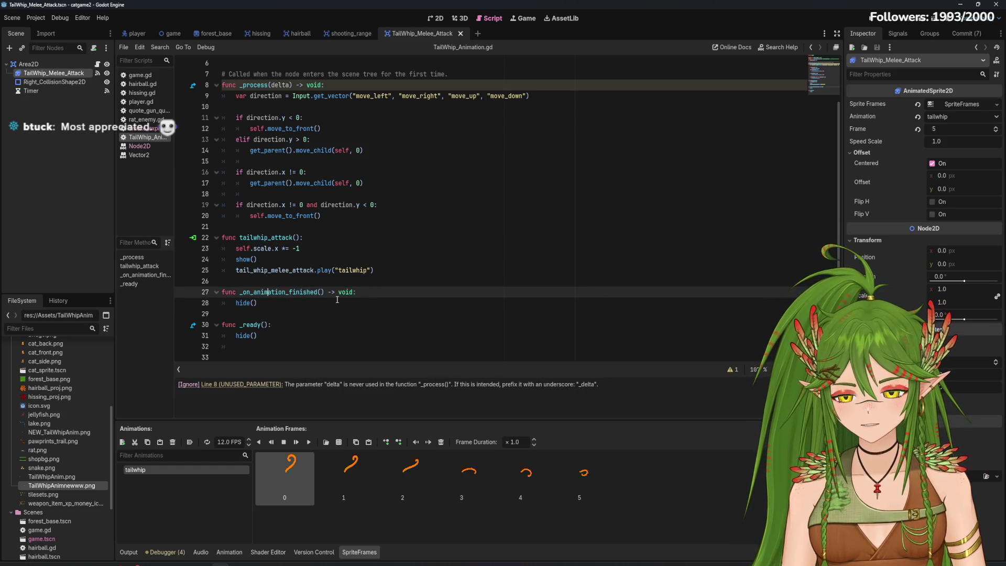
mouse_move(246, 303)
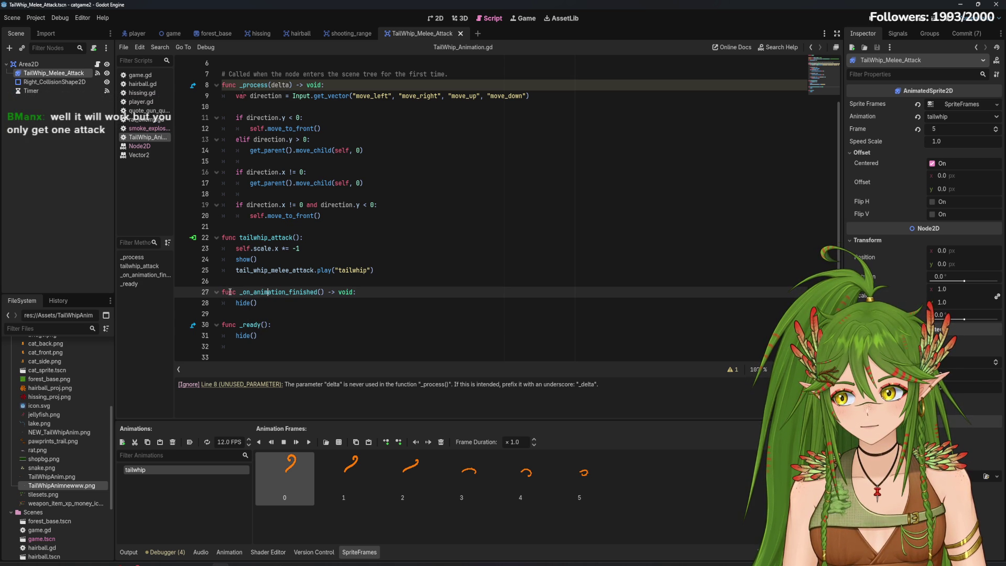
Check quote_gun_quote.gd, then list the attack sprite's signals and connections in the Signals dock
left_click(148, 110)
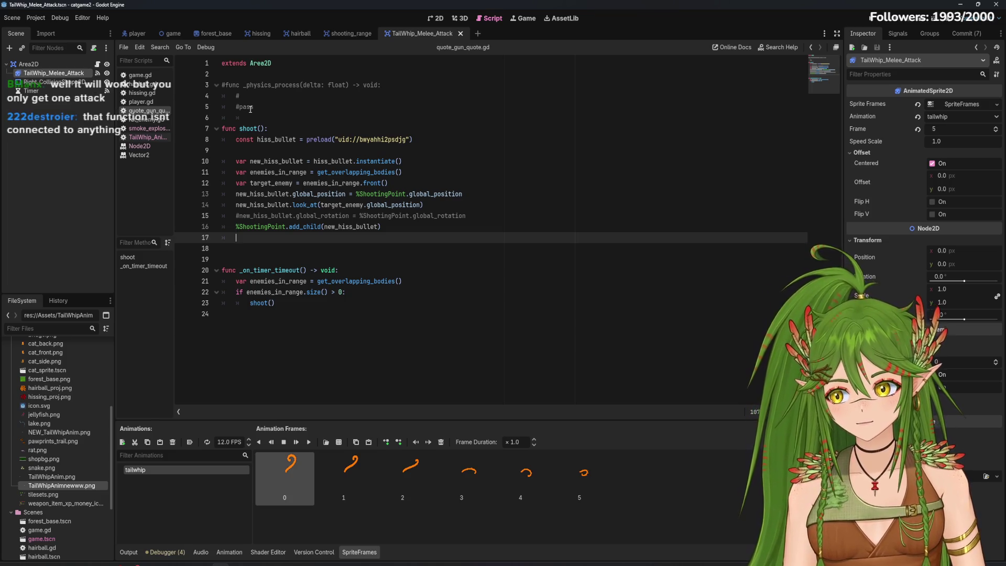
left_click(147, 136)
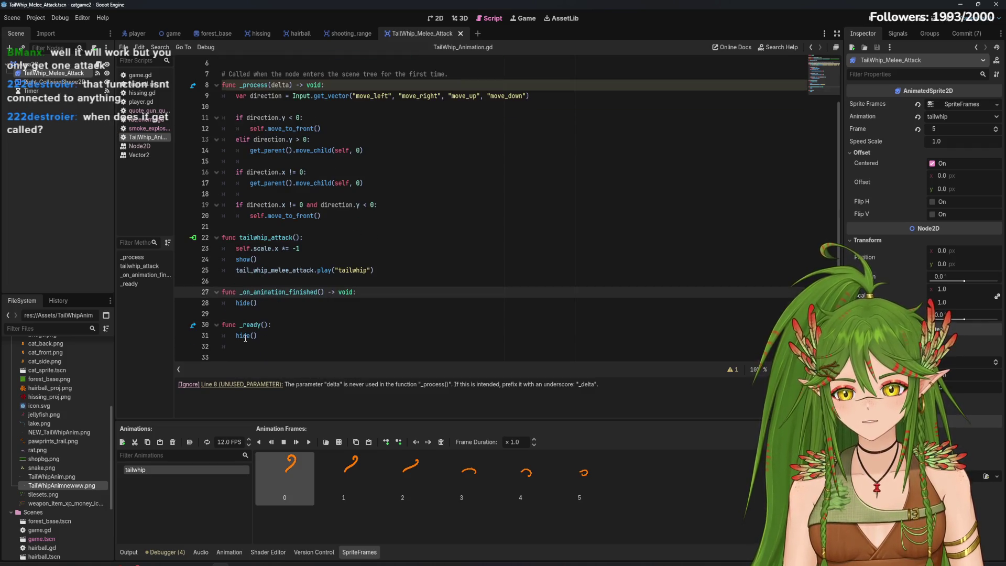
left_click(395, 275)
key("Return")
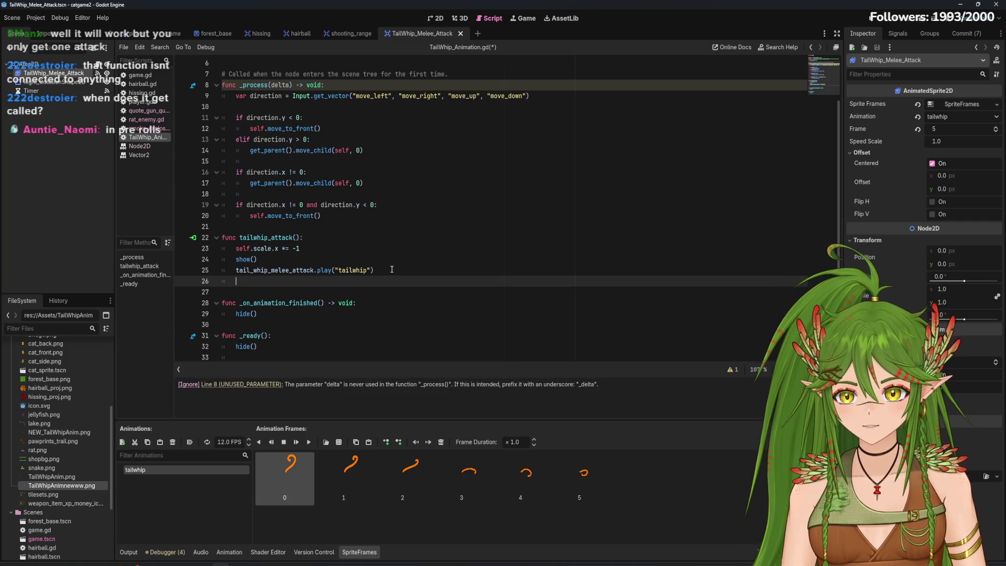
key("BackSpace")
key("BackSpace")
left_click(434, 283)
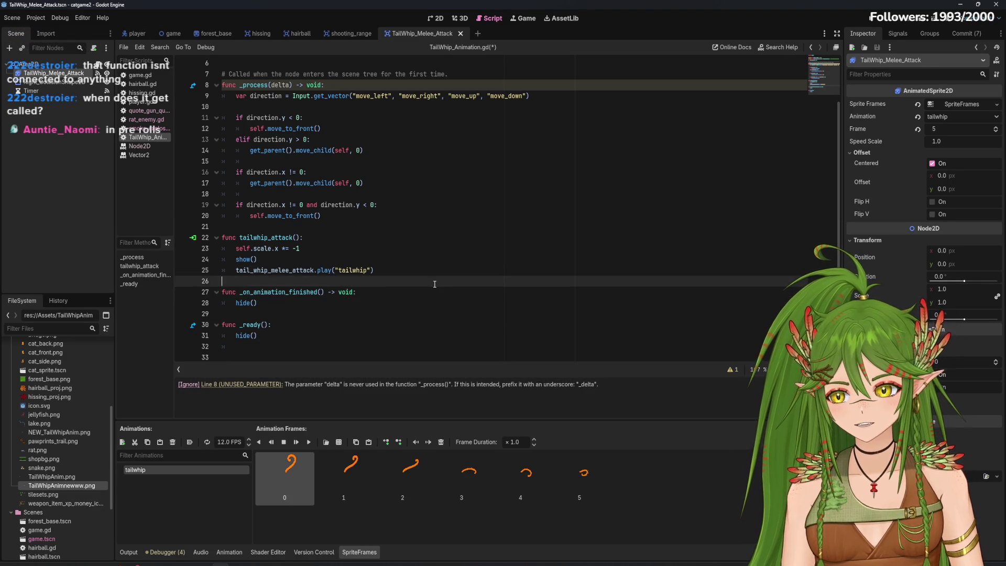
left_click(902, 33)
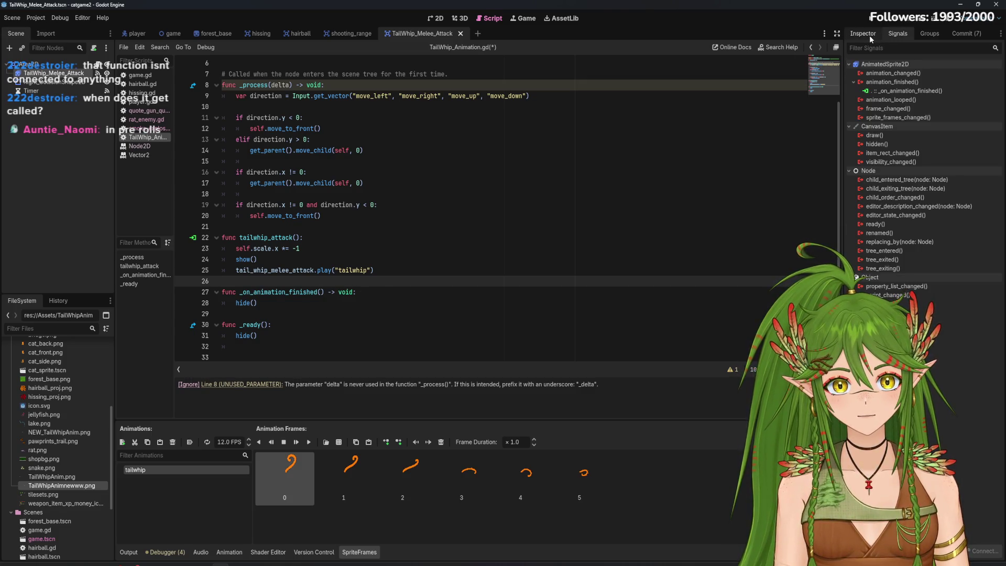
Browse hissing.gd, rat_enemy.gd, game.gd, hairball.gd and smoke_explosion.gd, then view the attack scene in 2D
mouse_move(906, 86)
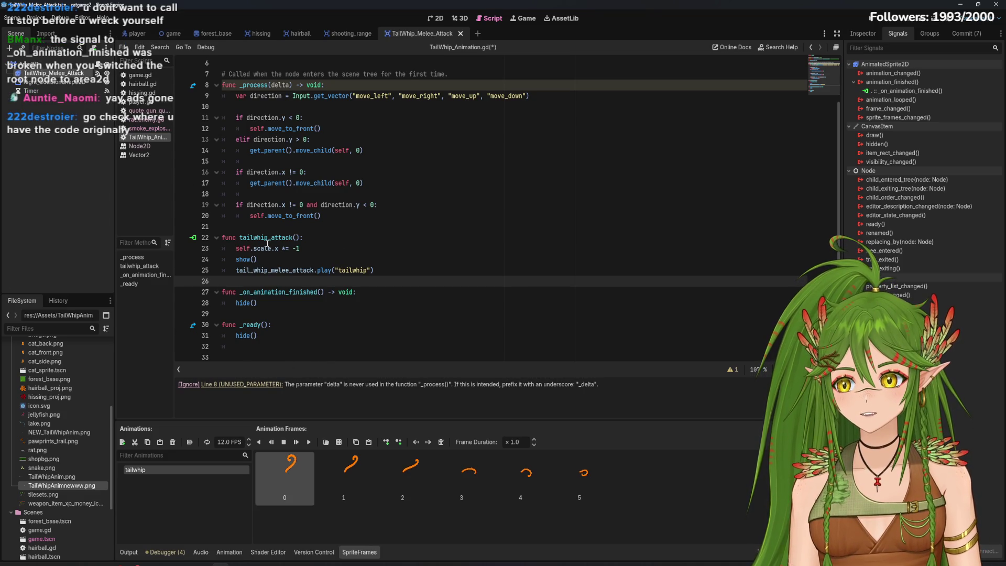
mouse_move(267, 244)
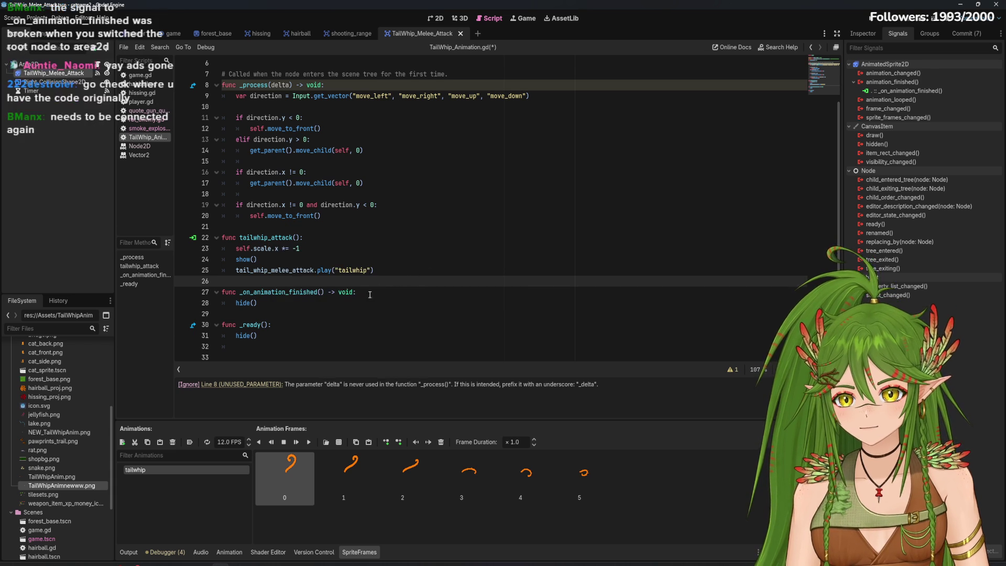
left_click(142, 95)
left_click(141, 119)
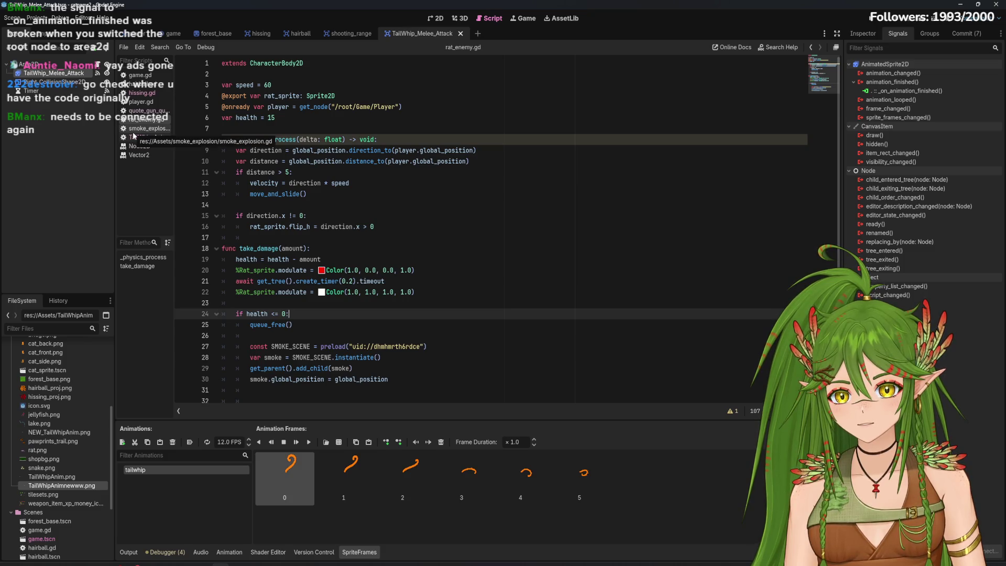
left_click(133, 136)
left_click(139, 75)
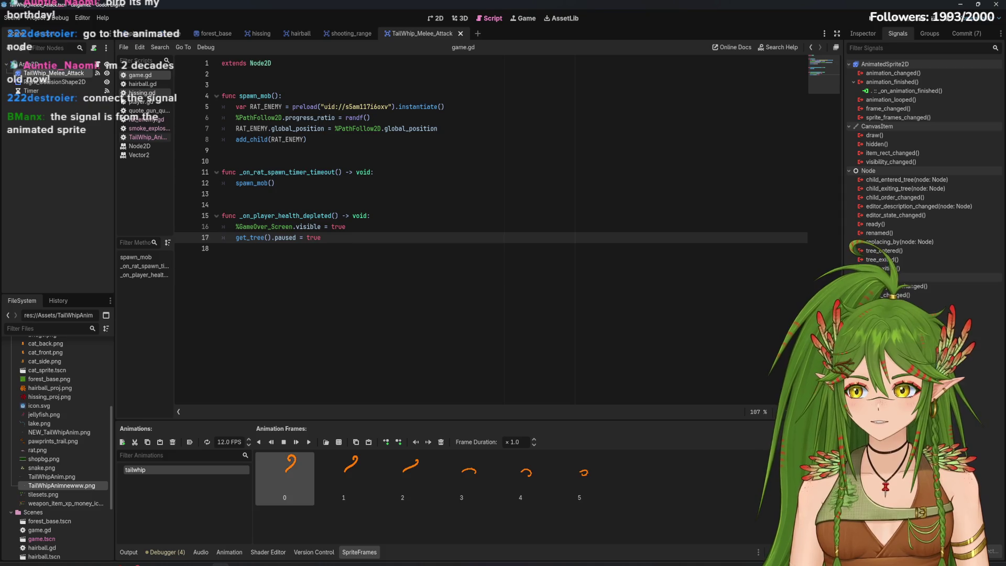
left_click(142, 83)
left_click(148, 129)
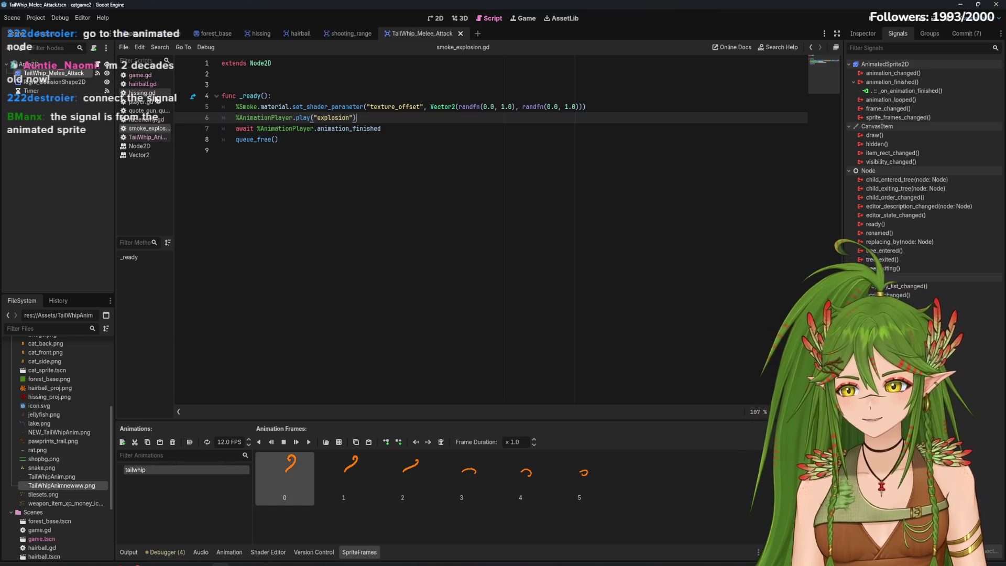
left_click(433, 21)
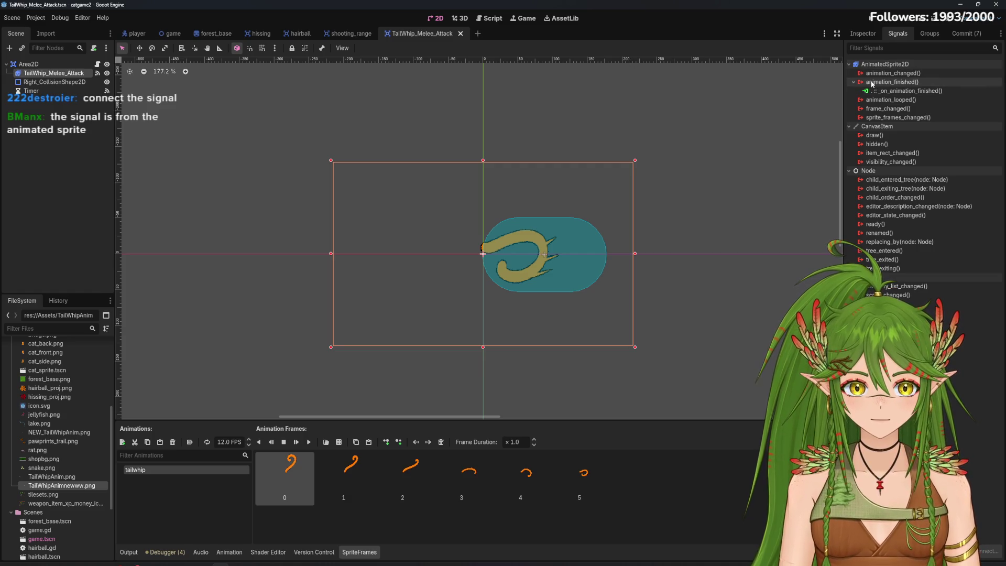
Delete the old _on_animation_finished function from TailWhip_Animation.gd
left_click(44, 63)
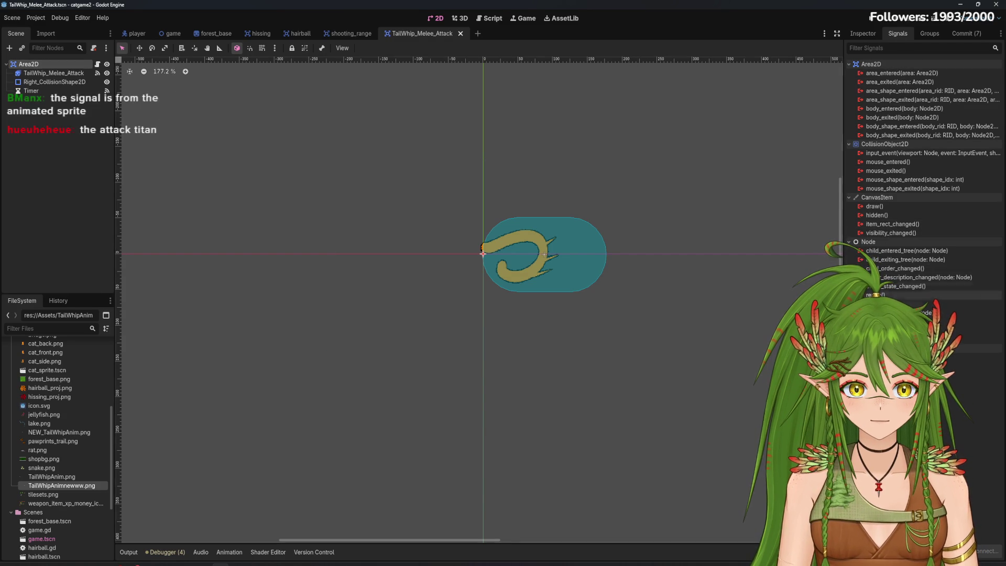
left_click(40, 73)
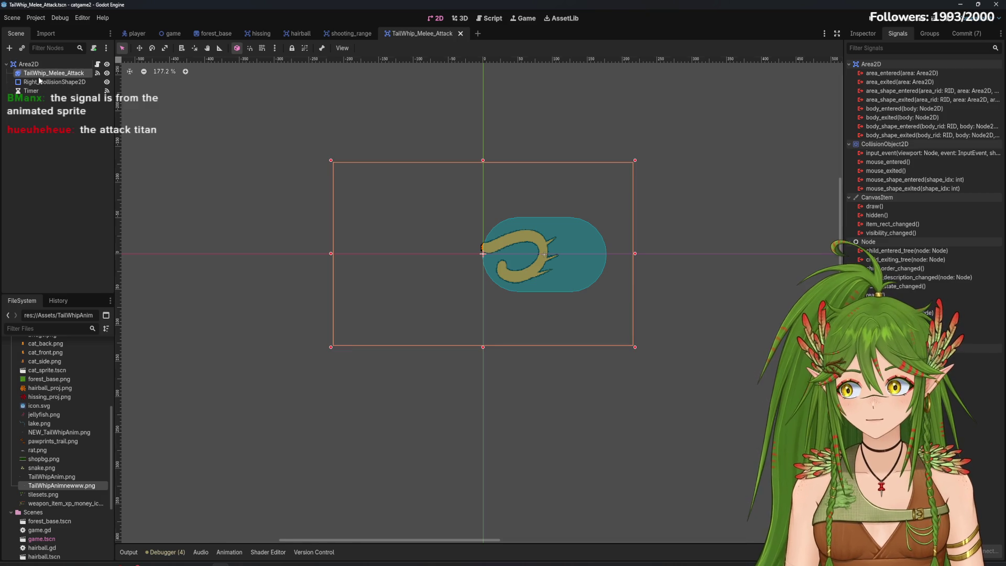
double_click(906, 91)
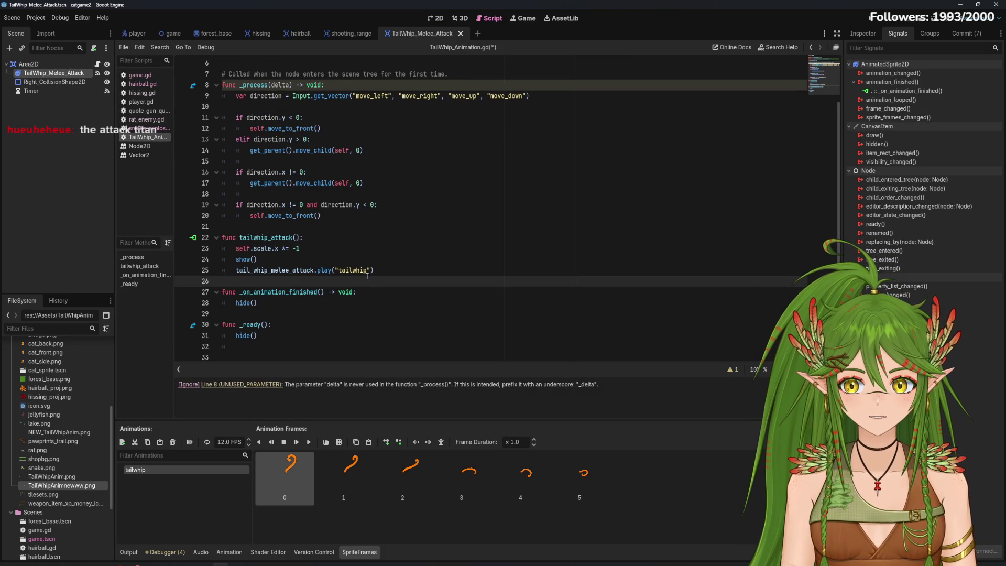
left_click(313, 293)
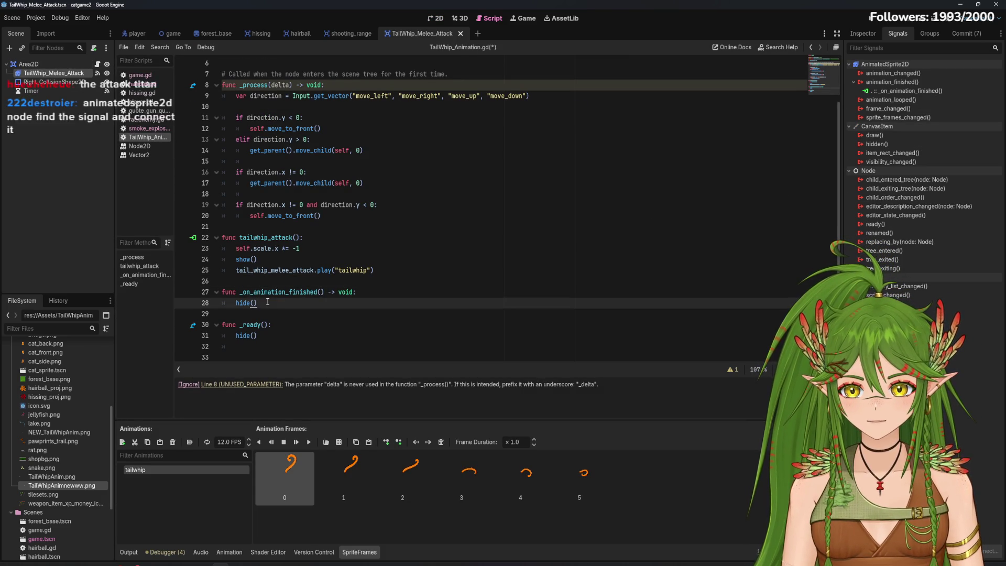
left_click_drag(221, 291, 257, 303)
key("Delete")
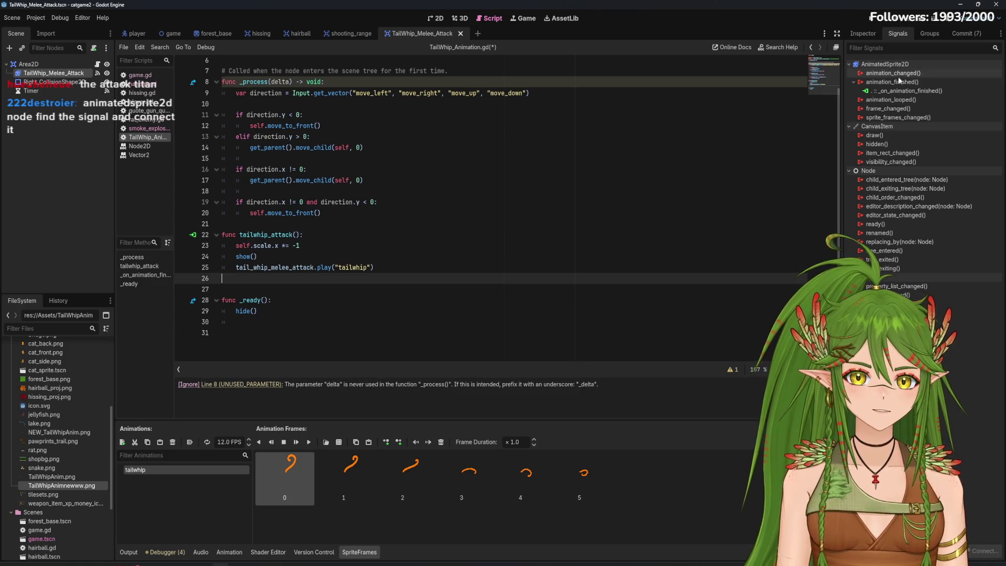
Disconnect the old animation_finished connection and start a new connection for that signal
left_click(902, 92)
left_click(985, 551)
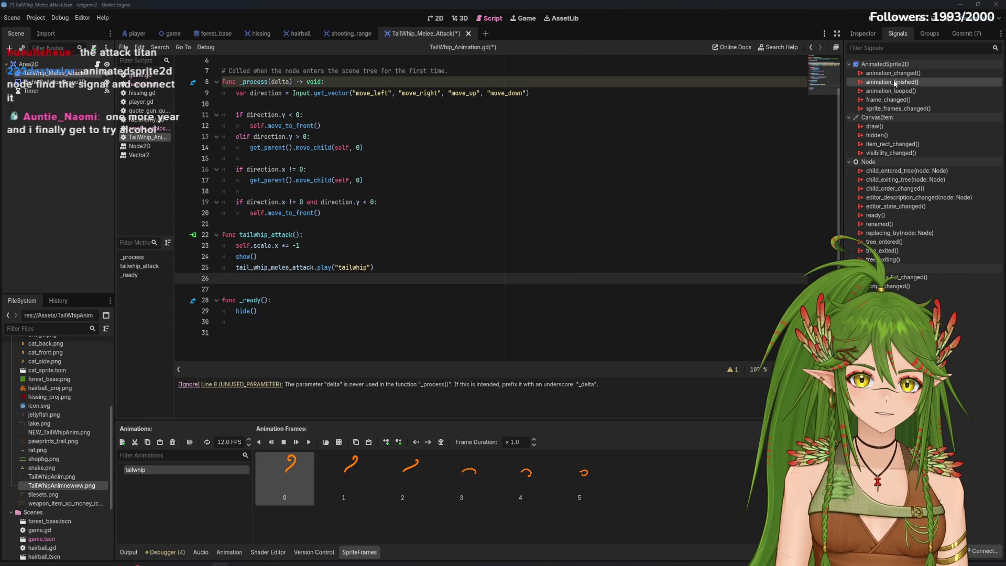
double_click(891, 82)
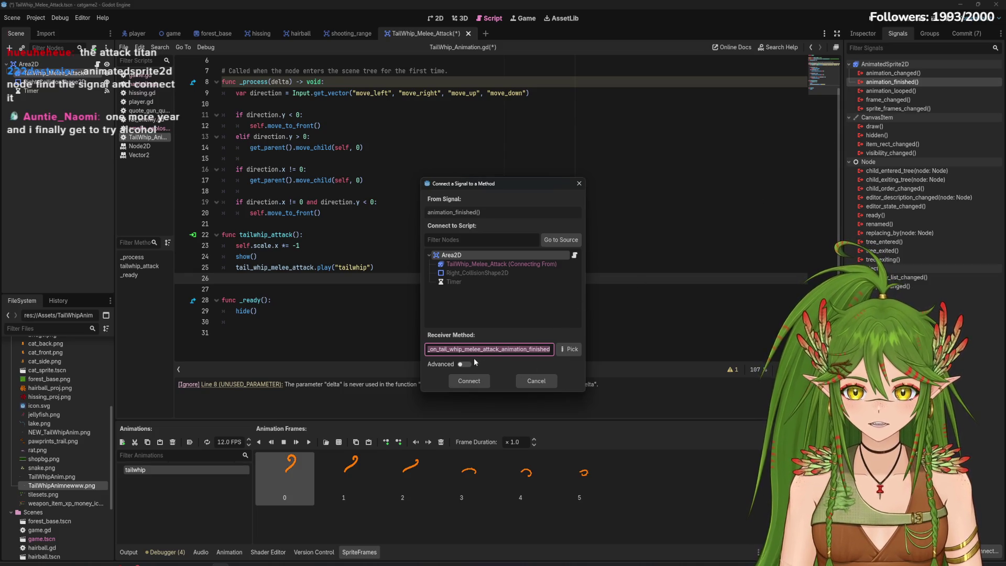
Connect animation_finished to a new _on_tail_whip_melee_attack_animation_finished handler and remove extra blank lines
left_click(478, 382)
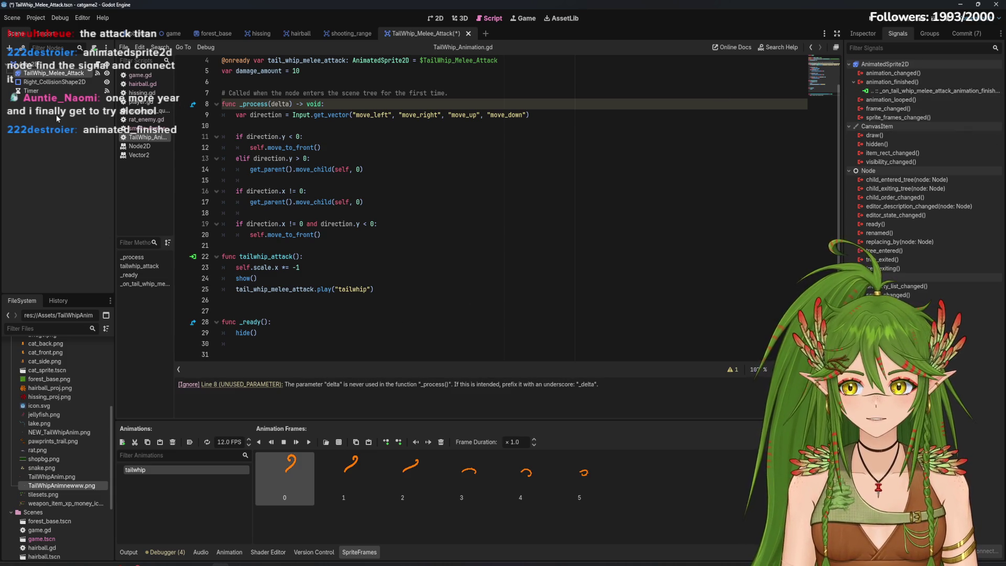
scroll(278, 332, "down", 1)
left_click(242, 306)
key("BackSpace")
key("Up")
key("Up")
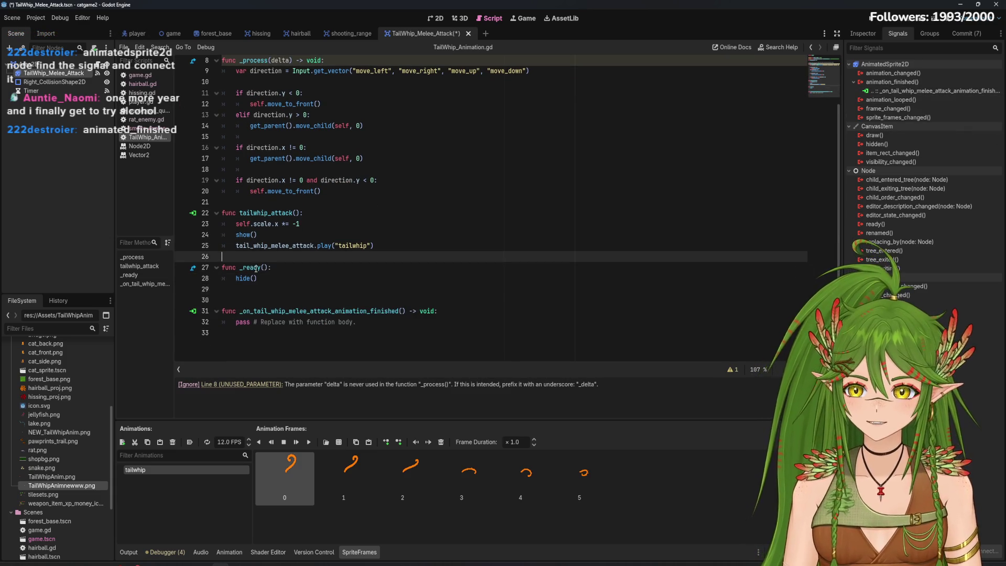
key("BackSpace")
left_click(57, 66)
left_click(247, 368)
key("BackSpace")
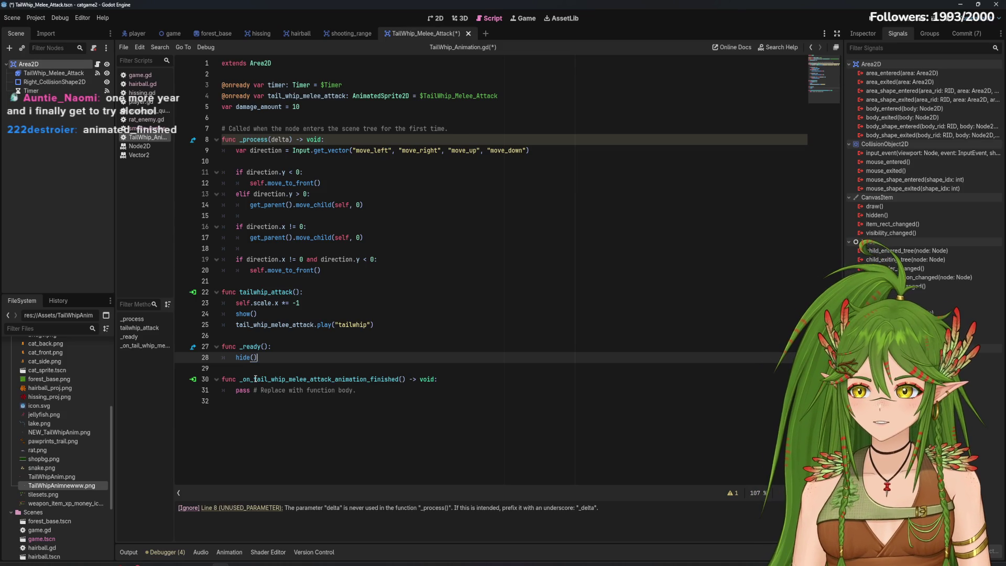
Make the new handler call hide() instead of pass, save, and run the game
left_click_drag(373, 391, 231, 391)
type("hide()")
key("ctrl+s")
left_click_drag(364, 369, 365, 423)
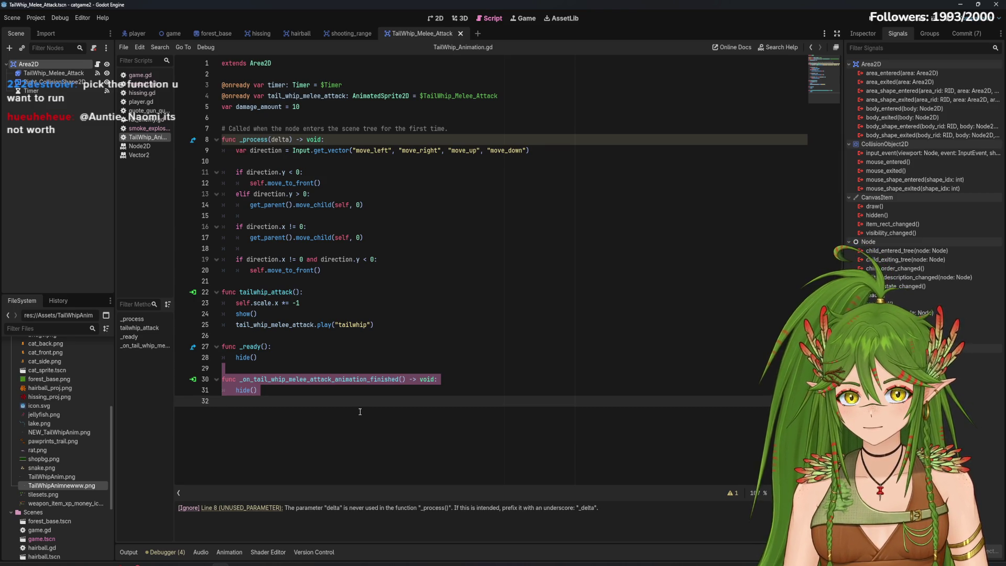
left_click(318, 389)
left_click(277, 379)
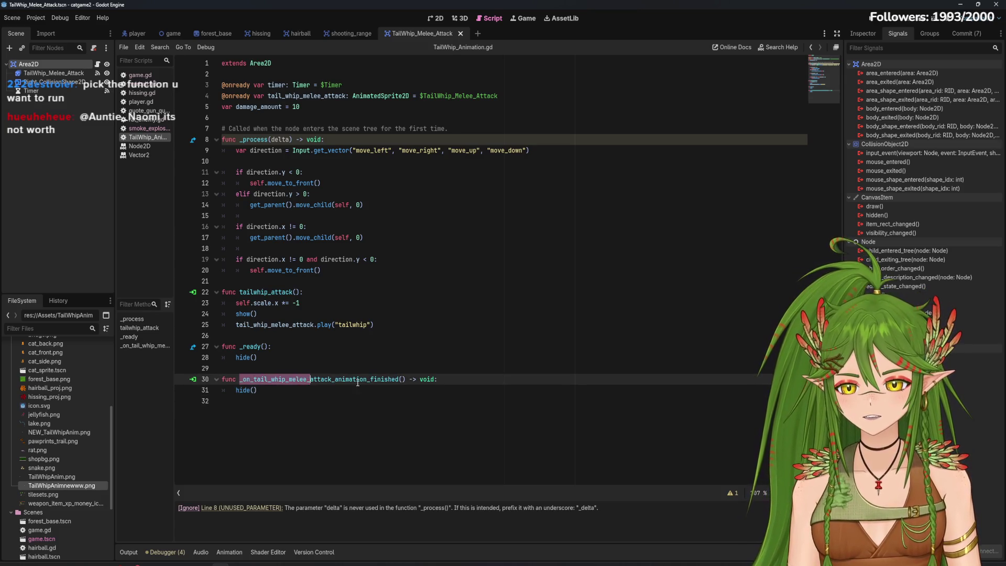
key("F5")
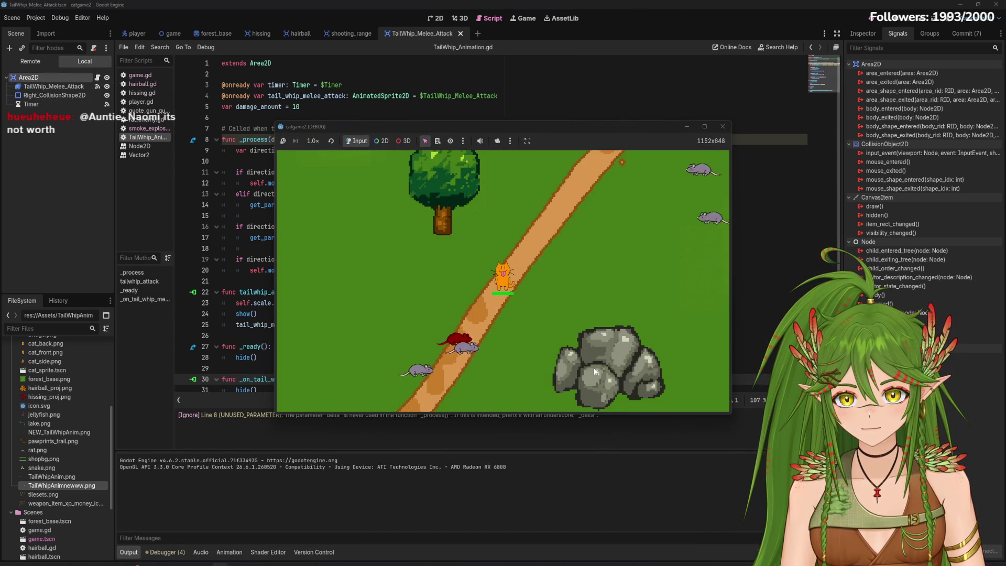
Close the running game and try shortening the handler name in code, then undo it
left_click(723, 127)
scroll(382, 324, "down", 1)
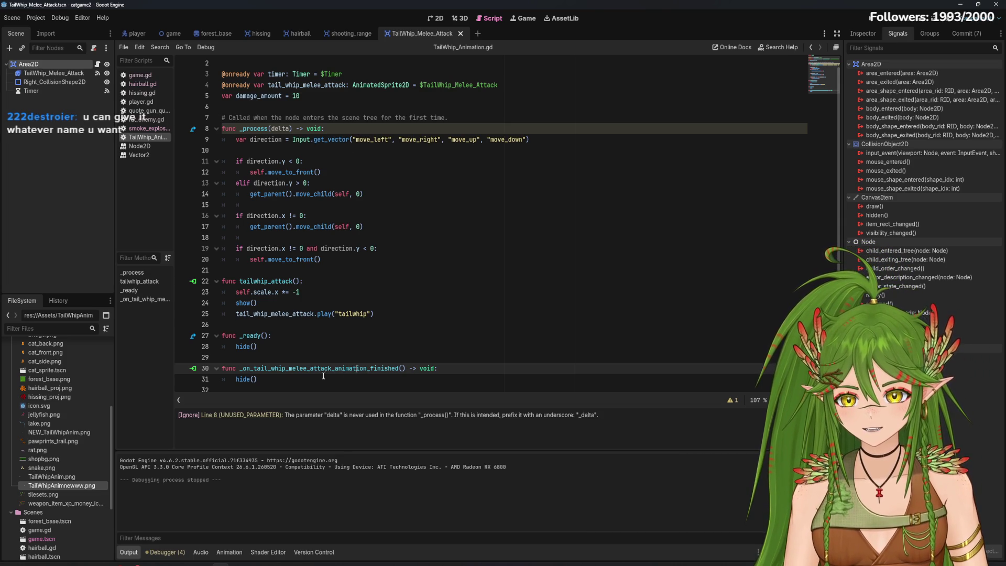
left_click_drag(332, 369, 286, 369)
key("BackSpace")
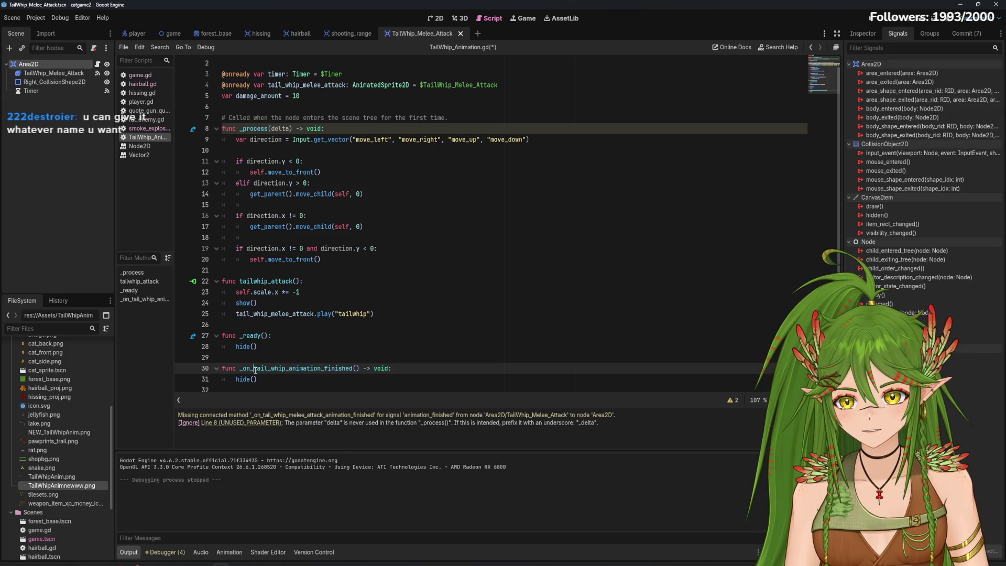
left_click(260, 373)
key("ctrl+z")
Rename the animation_finished connection's receiver method to _on_tail_whip_animation_finished
left_click(53, 72)
double_click(935, 93)
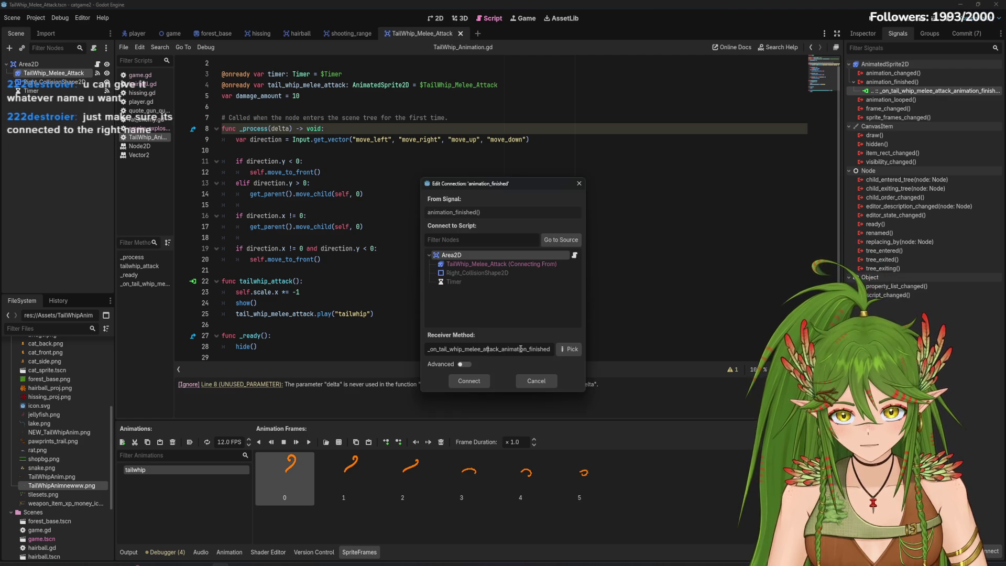
left_click(520, 349)
key("BackSpace")
key("BackSpace")
key("BackSpace")
key("BackSpace")
key("BackSpace")
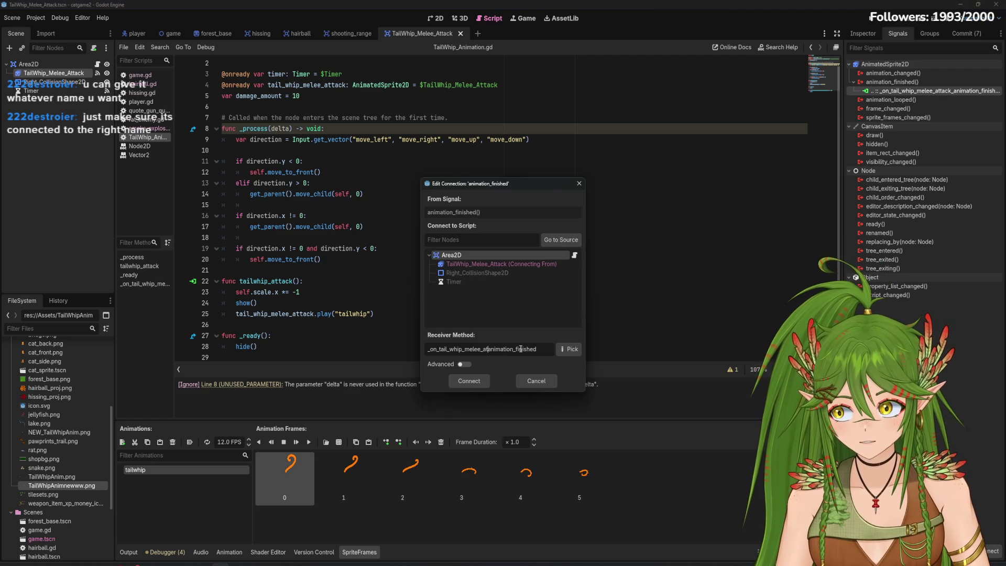
key("Return")
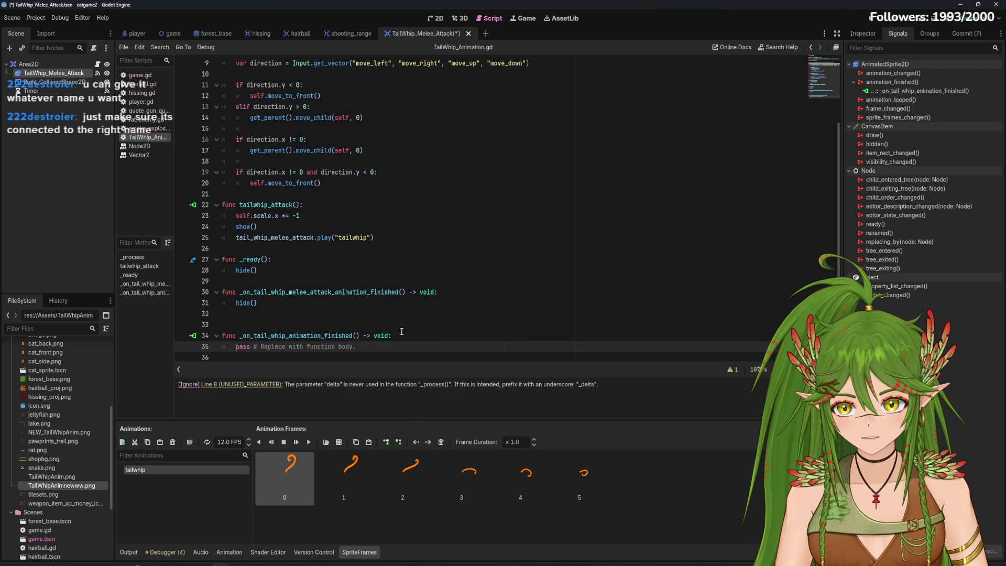
Delete the old melee-attack handler, make the new one call hide(), and save
left_click_drag(306, 311, 223, 291)
key("BackSpace")
key("BackSpace")
key("BackSpace")
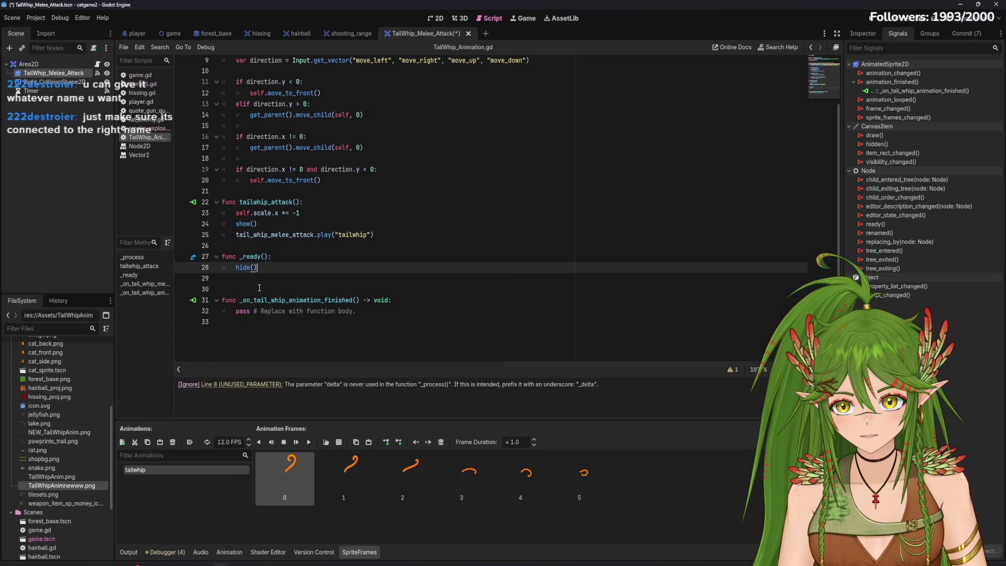
key("Delete")
left_click_drag(356, 300, 235, 300)
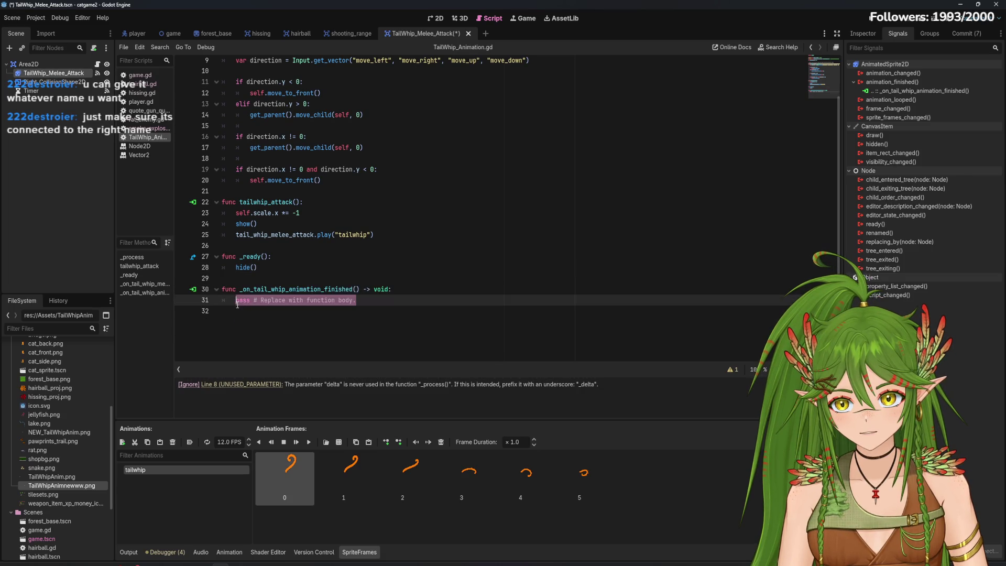
type("hide()")
key("ctrl+s")
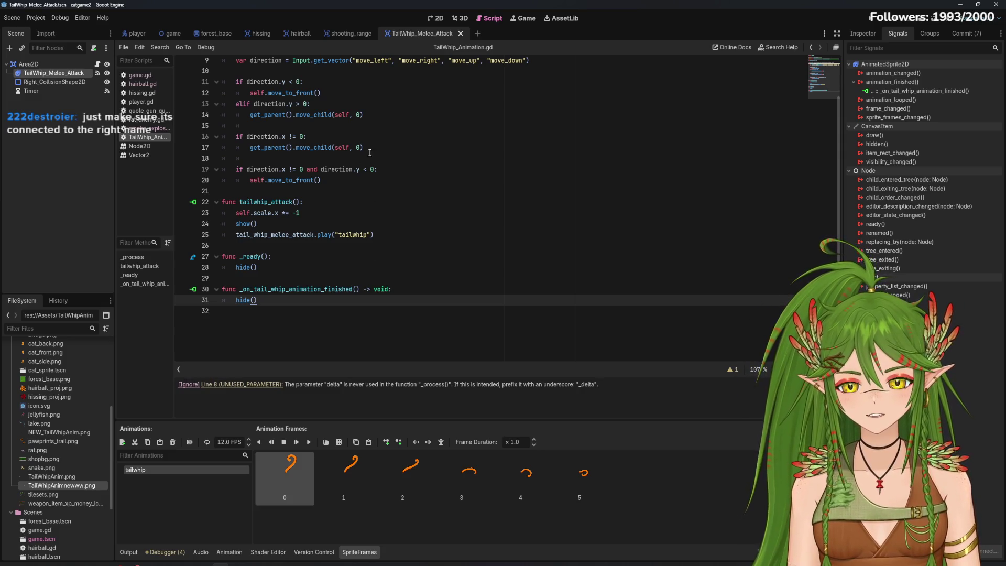
scroll(346, 197, "up", 3)
scroll(354, 294, "down", 1)
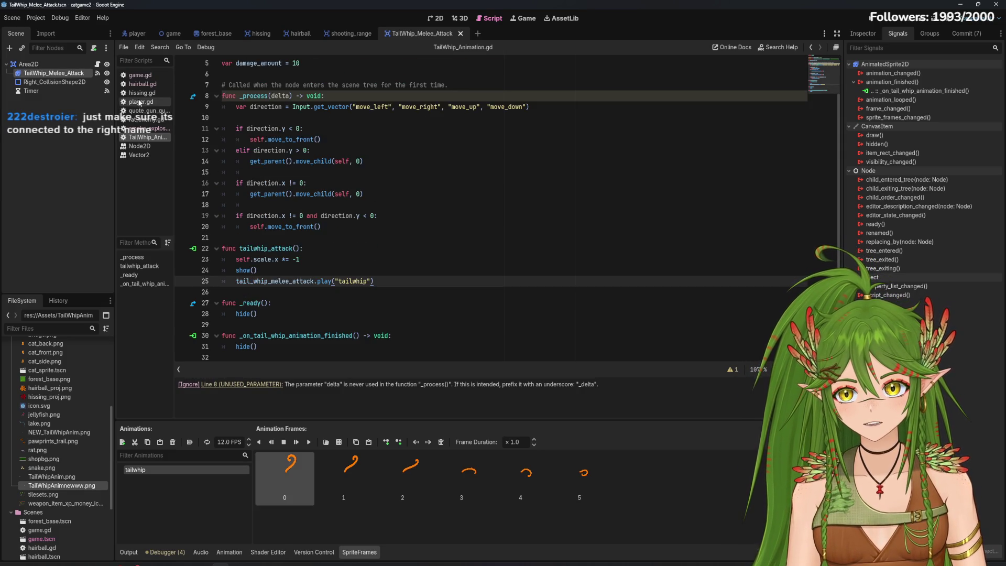
Copy hissing.gd's _on_body_entered function into TailWhip_Animation.gd below the hide() handler
left_click(140, 102)
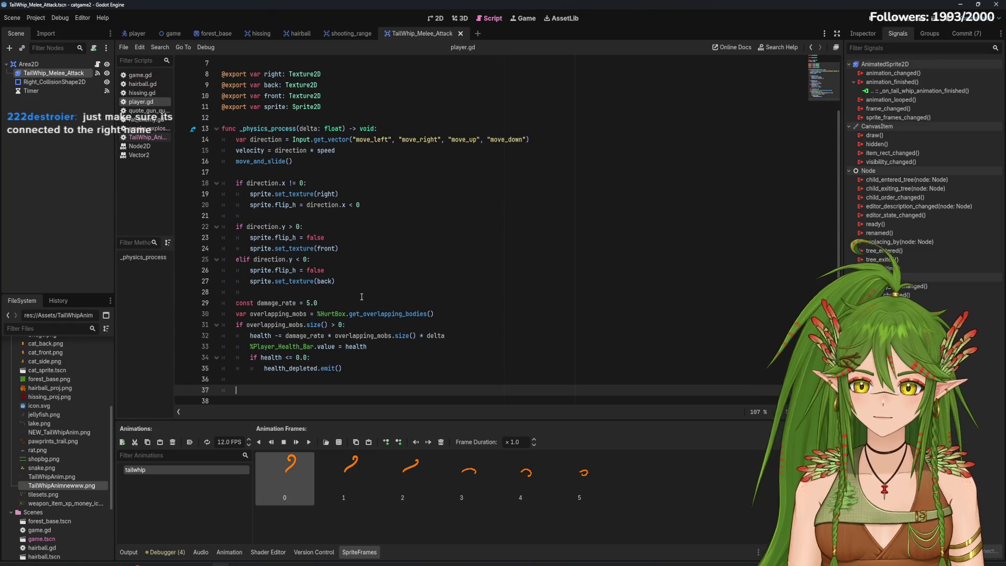
left_click(142, 93)
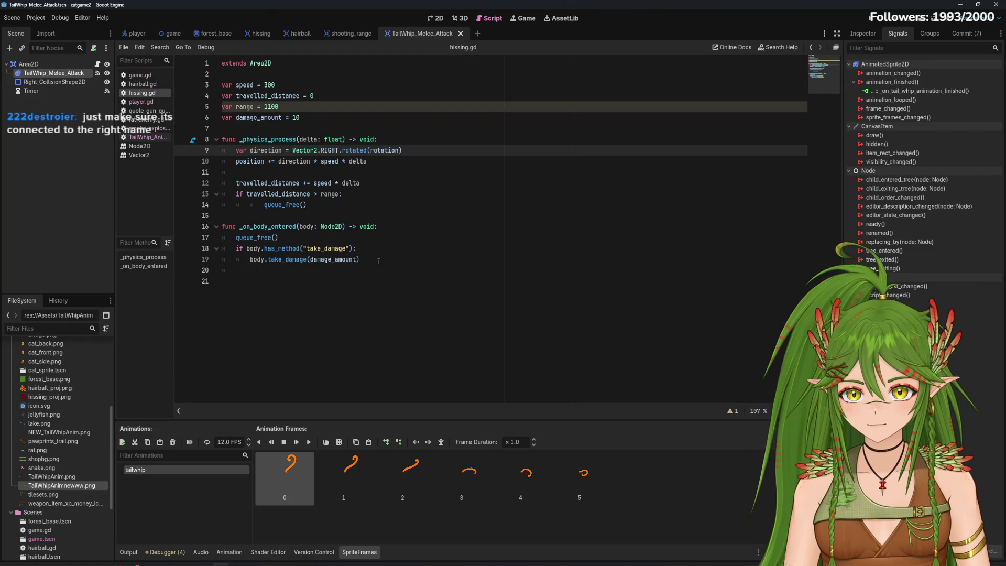
left_click_drag(362, 259, 222, 227)
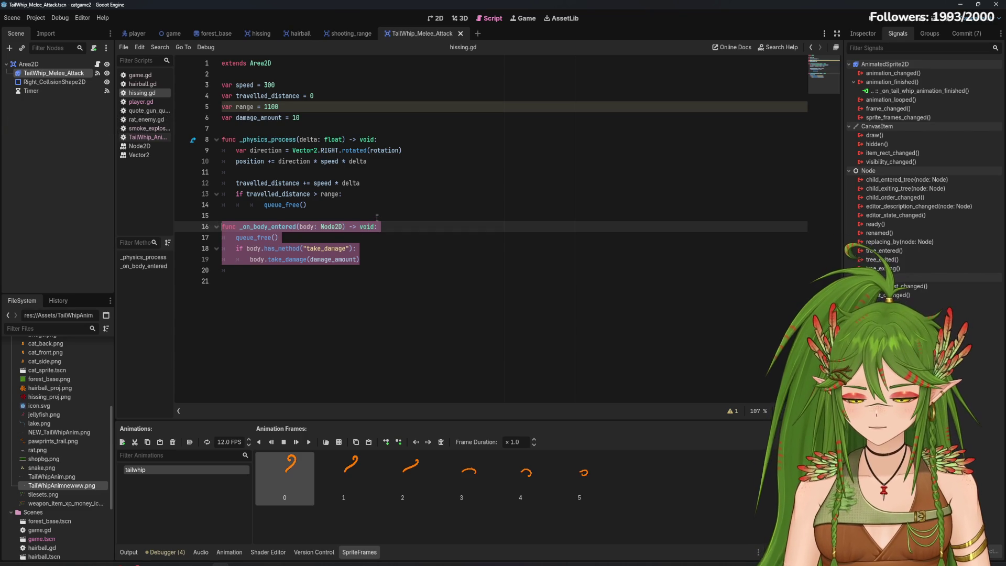
left_click(390, 267)
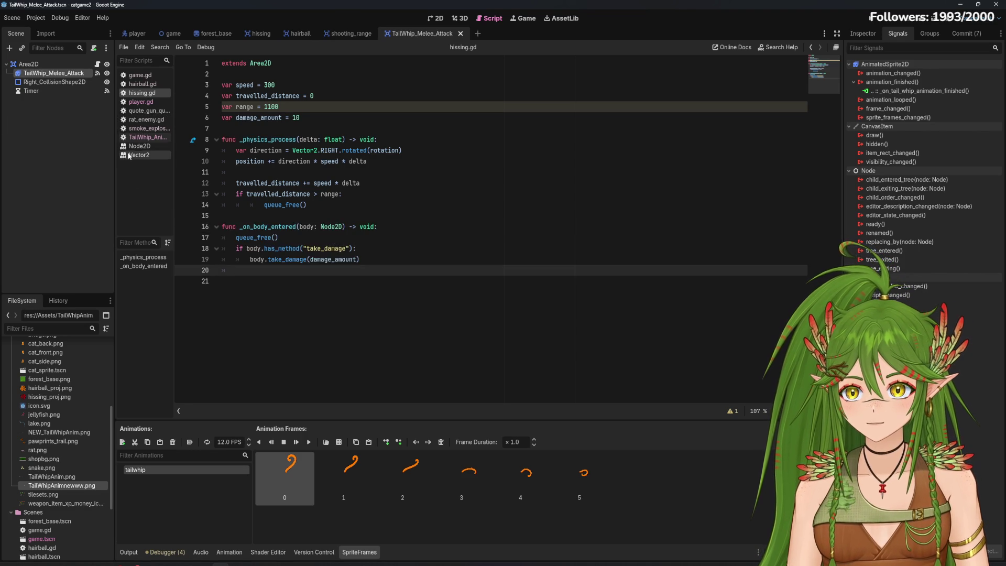
left_click(145, 138)
left_click(282, 349)
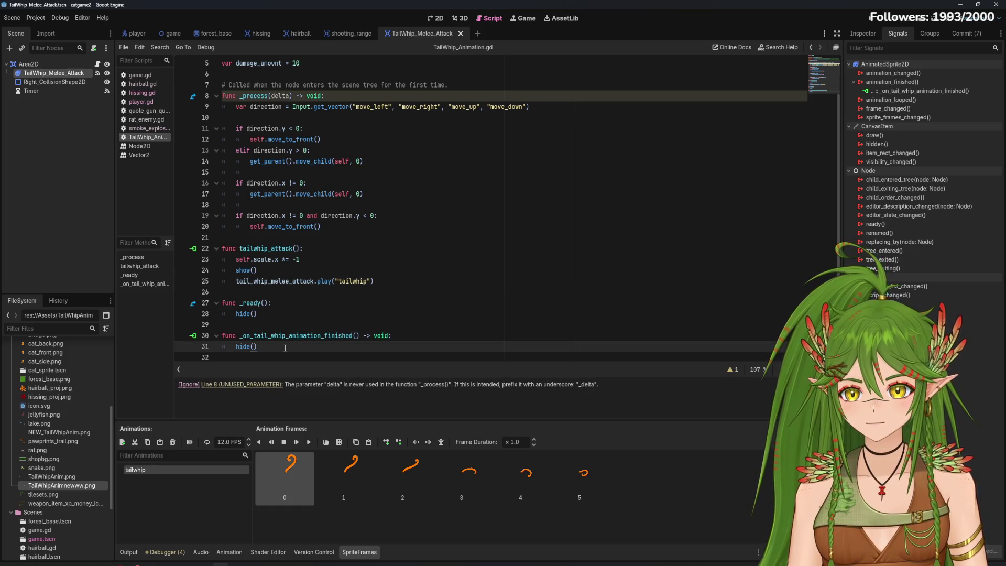
key("Return")
key("Return")
key("Return")
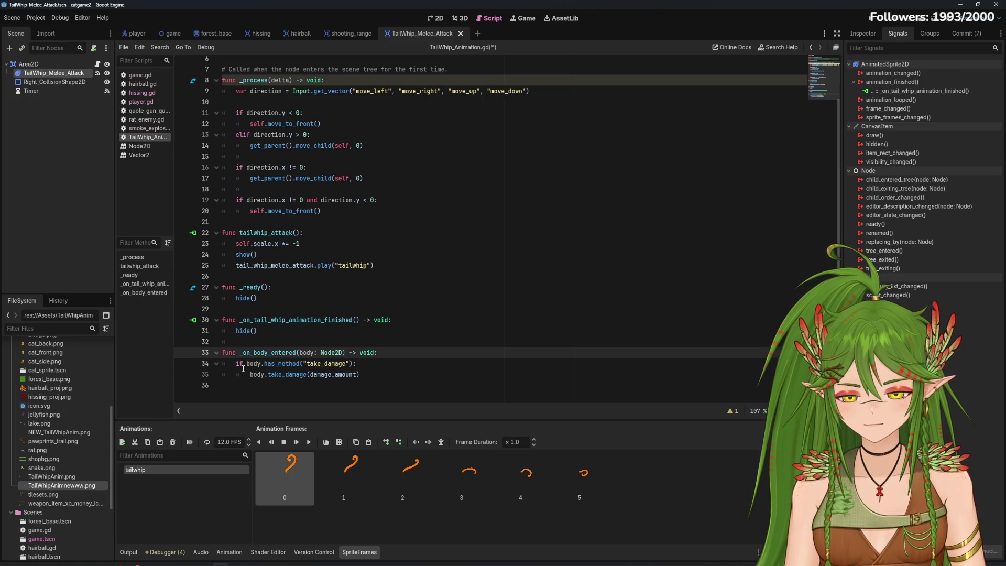
scroll(337, 173, "up", 2)
scroll(336, 172, "down", 2)
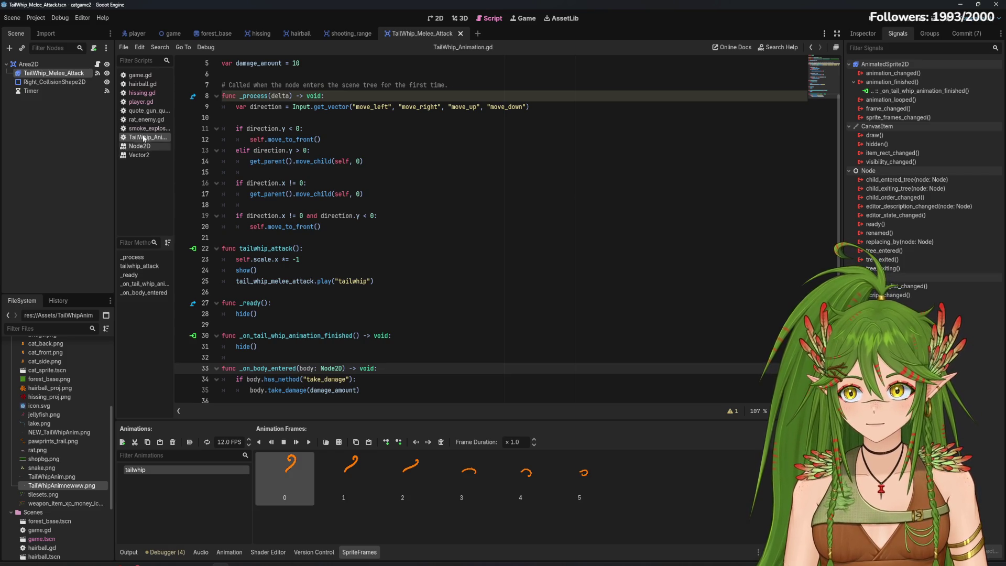
Review rat_enemy.gd and launch the game
left_click(146, 119)
scroll(323, 366, "down", 1)
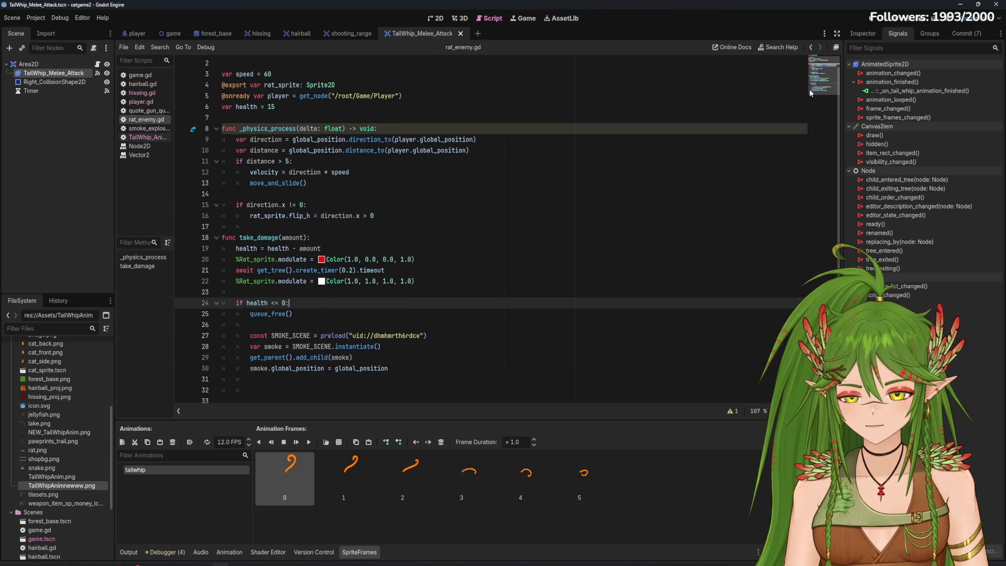
key("F5")
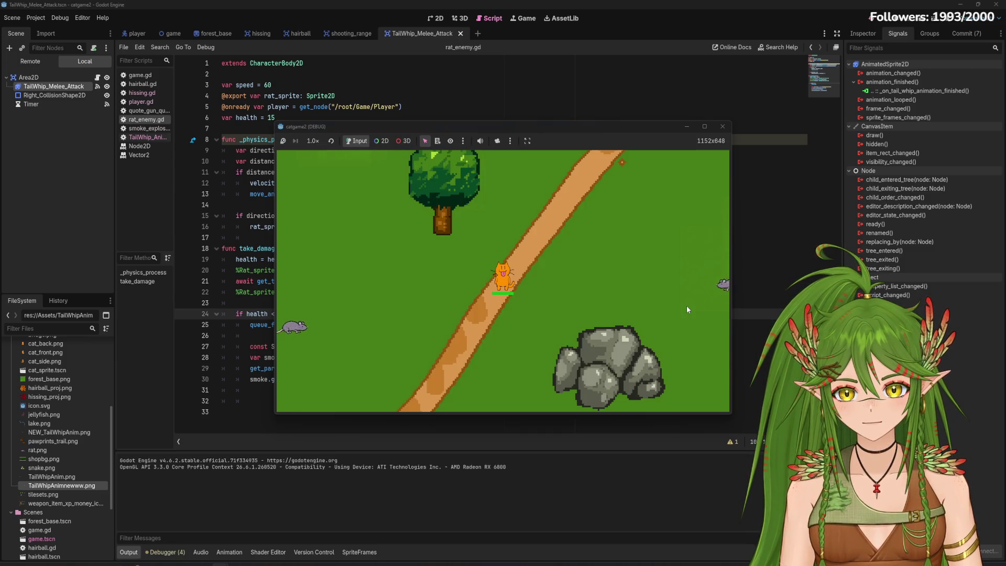
Walk the cat through the rats to test tail-whip kills, then return to TailWhip_Animation.gd
key("Right")
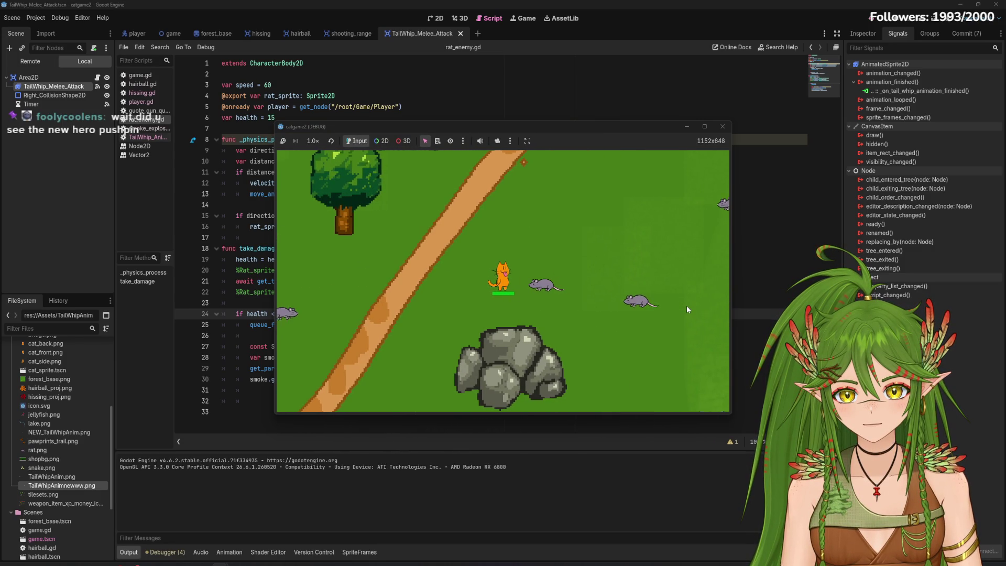
key("Left")
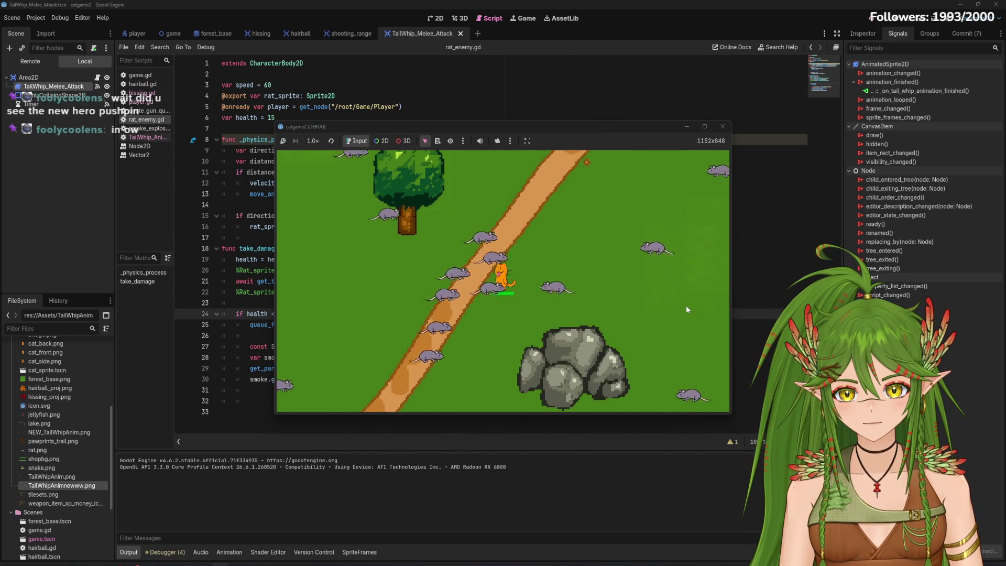
key("Up")
key("Right")
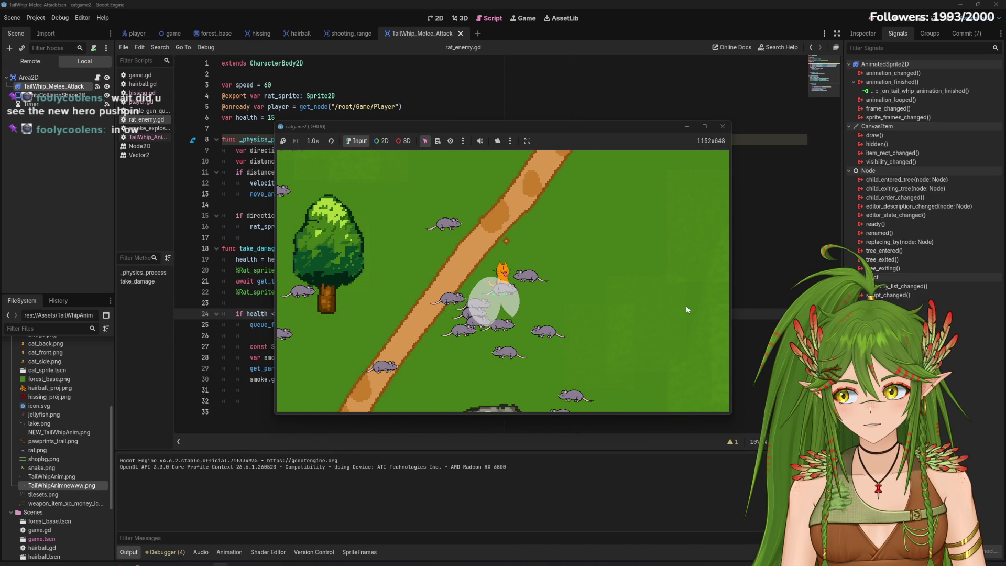
key("Right")
key("Left")
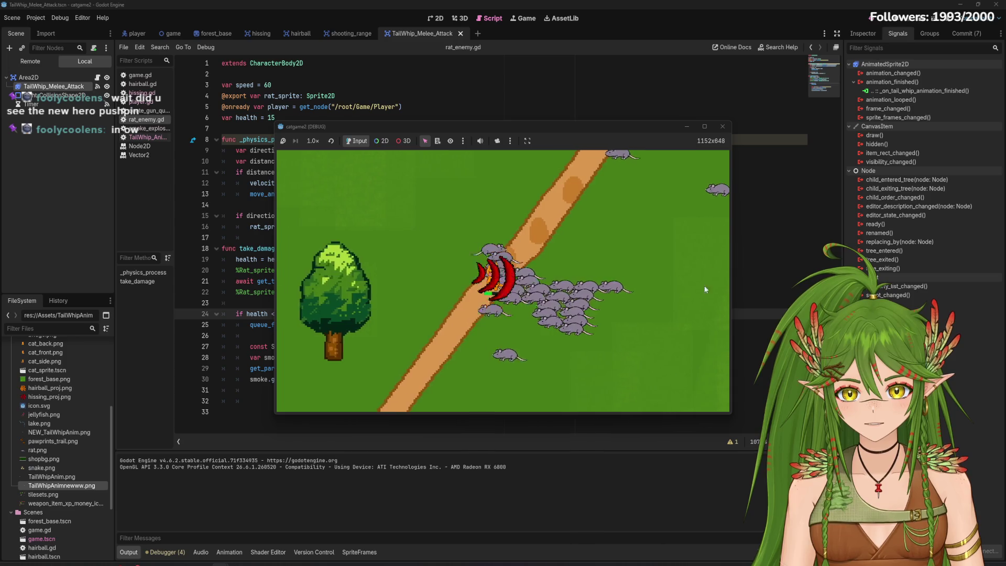
left_click(722, 126)
left_click(144, 137)
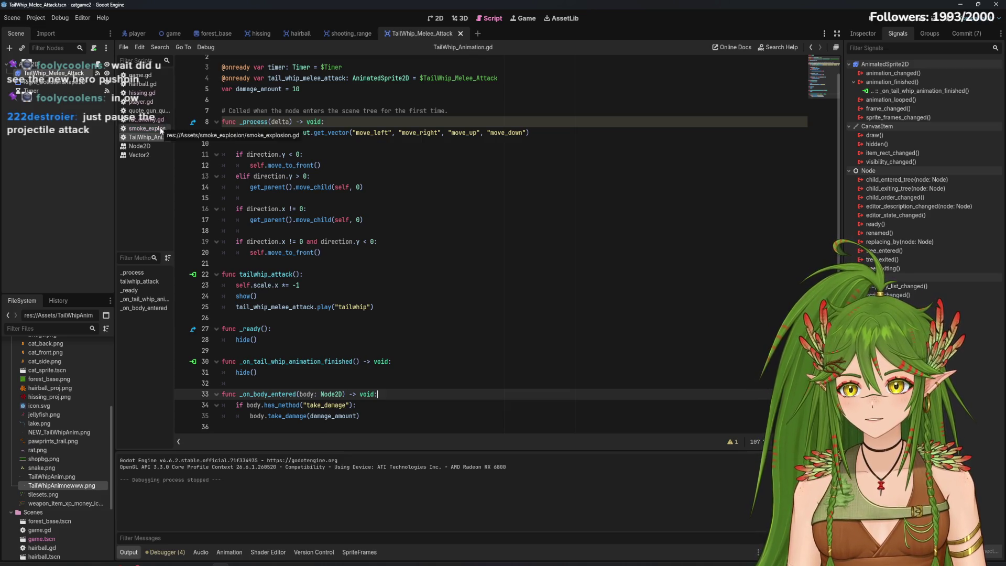
Select all of hissing.gd, comment every line with Ctrl+K, and launch catgame2 with F5
left_click(146, 119)
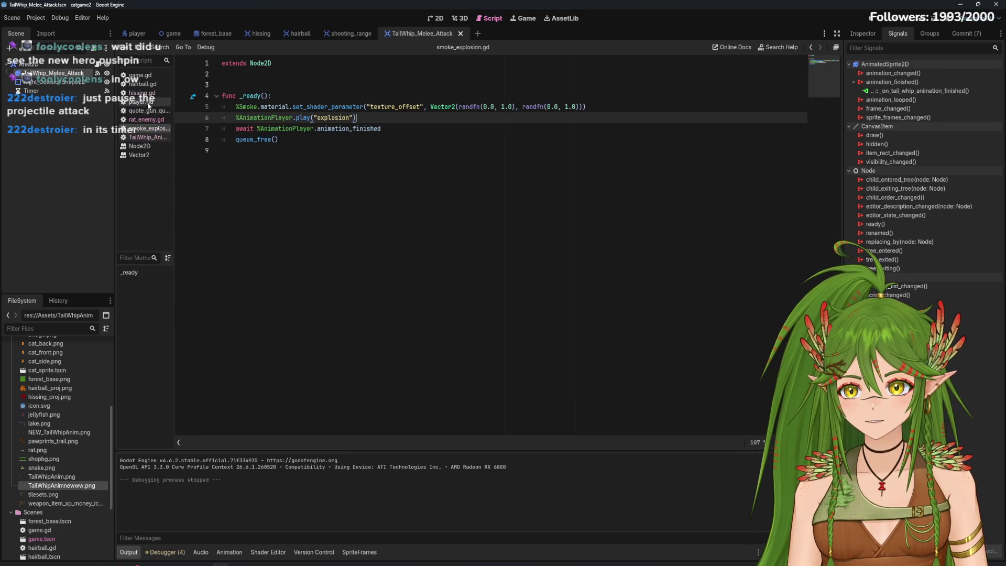
left_click(140, 106)
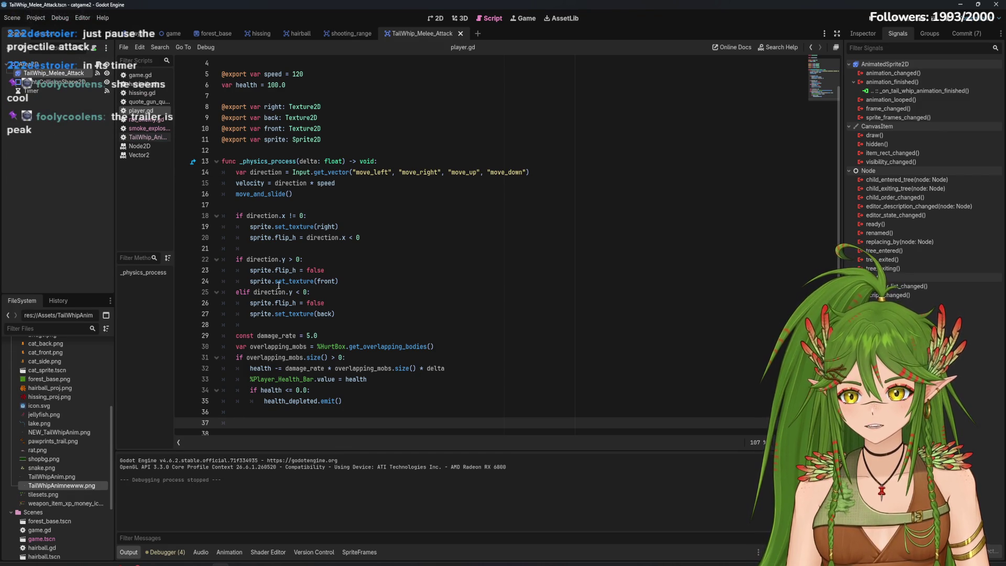
left_click(143, 93)
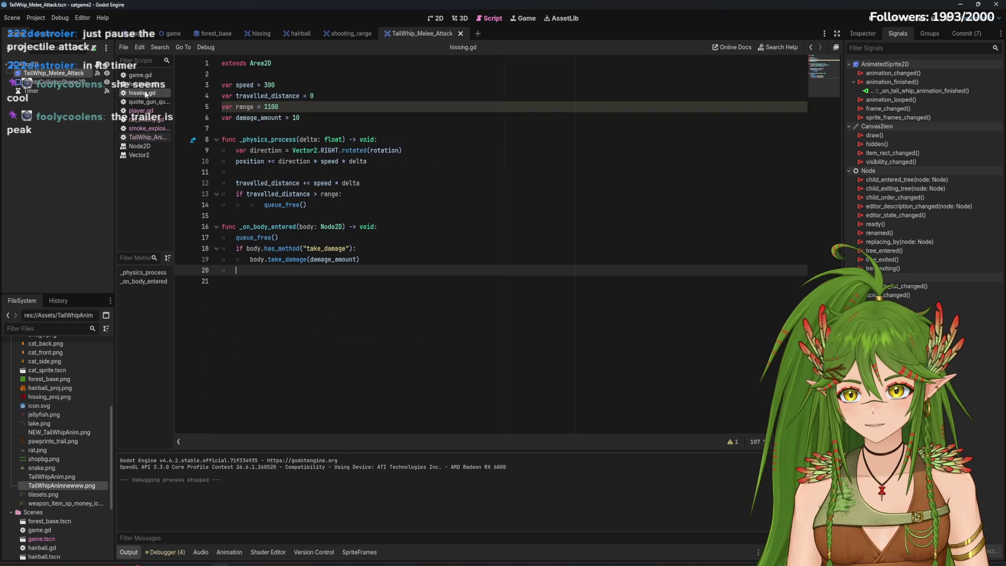
key("ctrl+shift+Home")
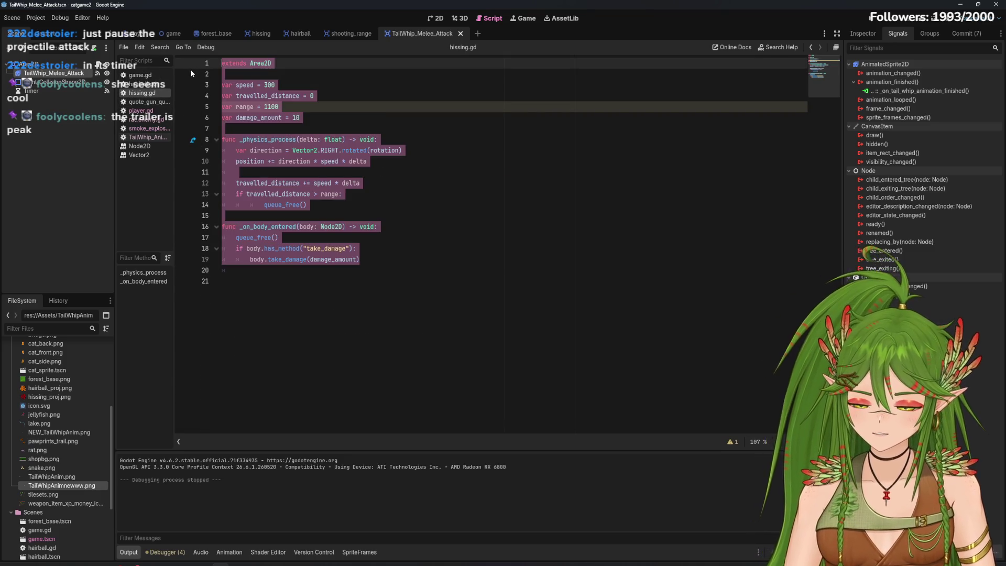
key("ctrl+k")
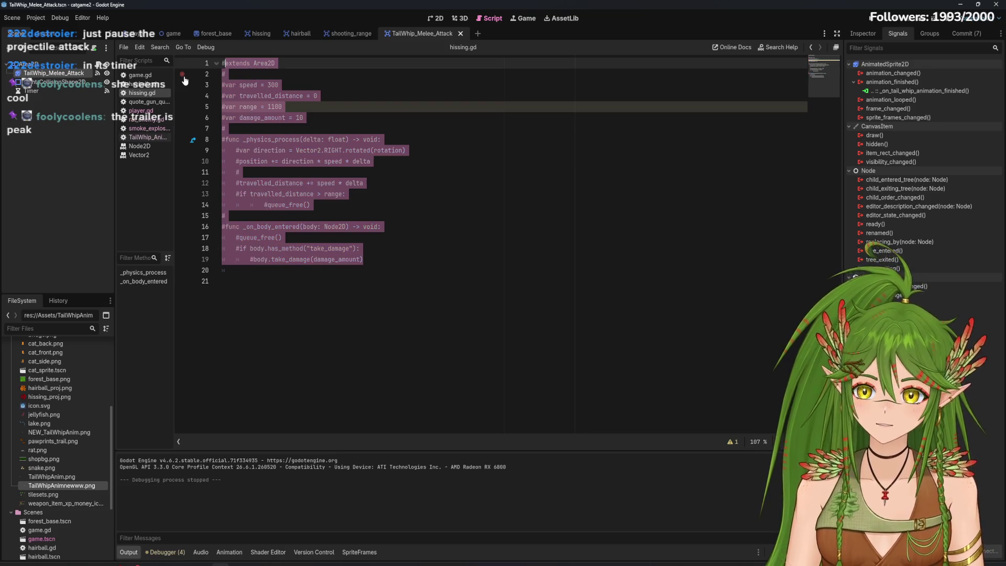
left_click(459, 203)
key("F5")
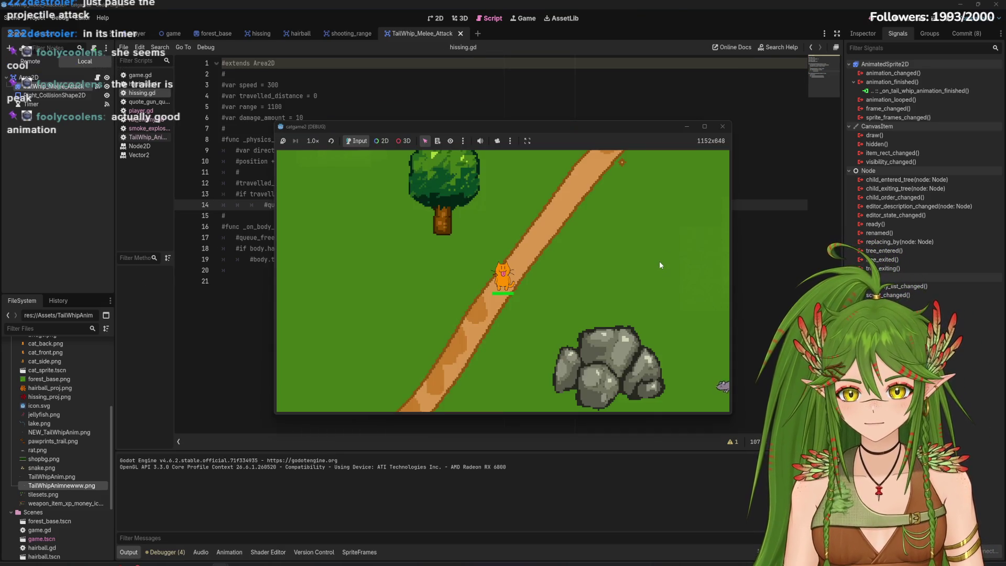
Remove the stray 'ddddd' characters from hissing.gd, save it, and rerun the game
type("ddddd")
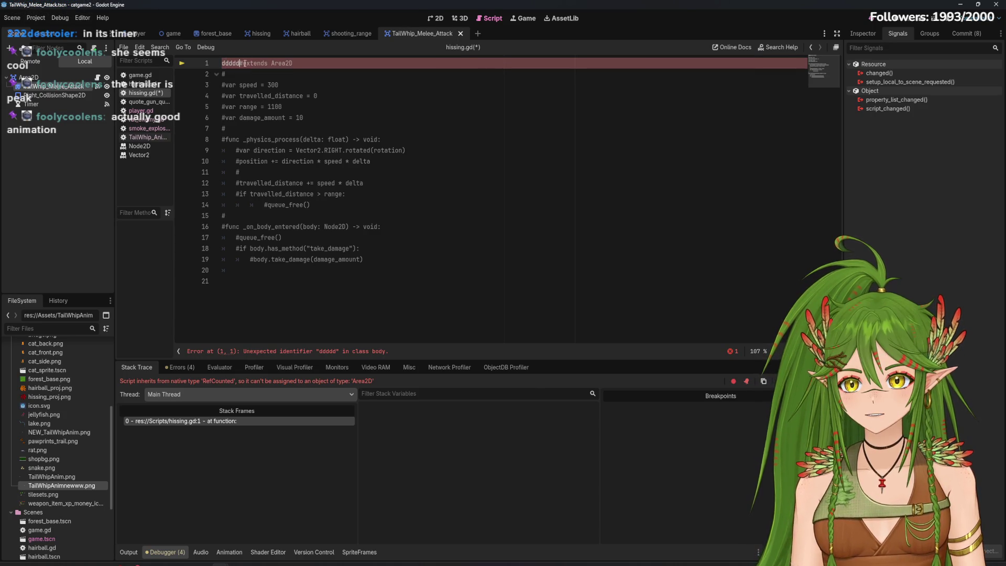
key("BackSpace")
key("BackSpace")
key("BackSpace")
left_click(393, 267)
key("ctrl+s")
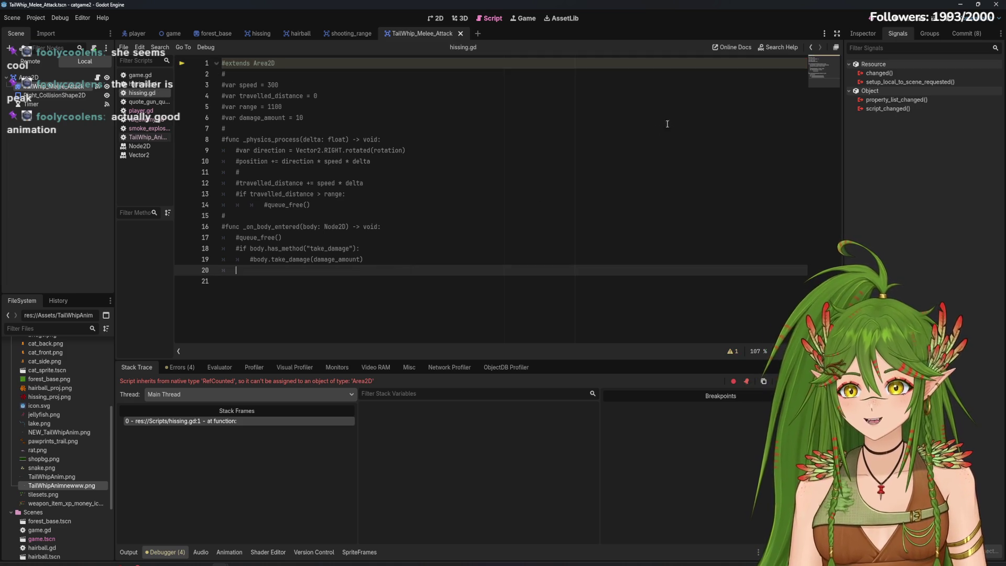
left_click(883, 19)
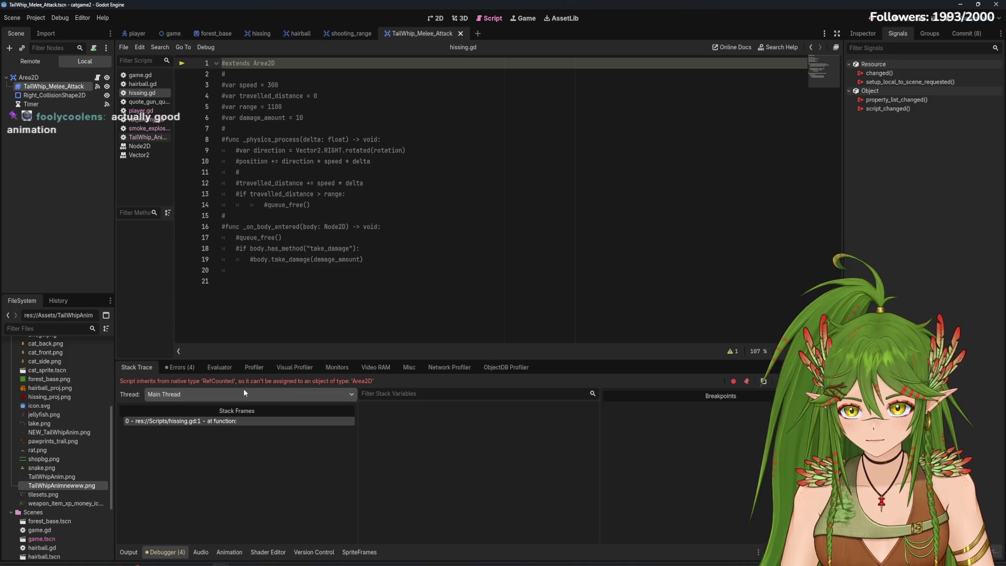
Uncomment line 1 so hissing.gd begins with extends Area2D again
left_click_drag(287, 63, 222, 63)
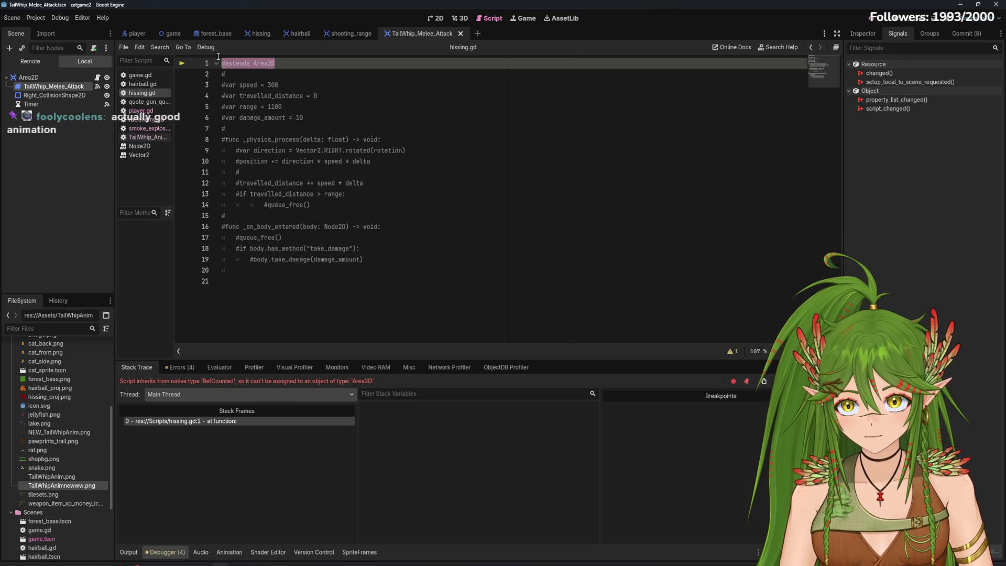
key("ctrl+k")
left_click(262, 96)
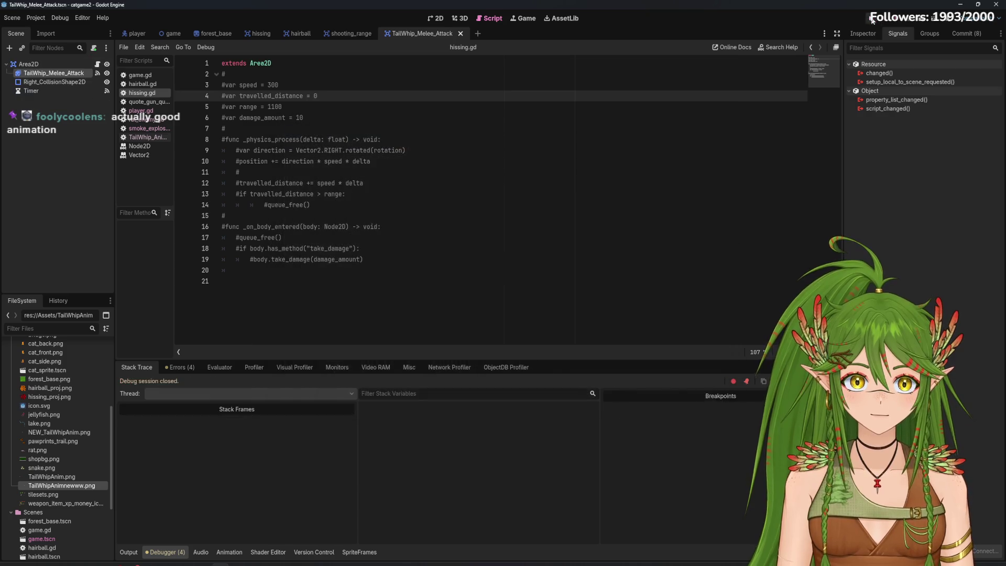
Run the game, walk the cat among the rats with W, A and D, stop it, and select hissing.gd lines 2–19
key("F5")
key("w")
key("d")
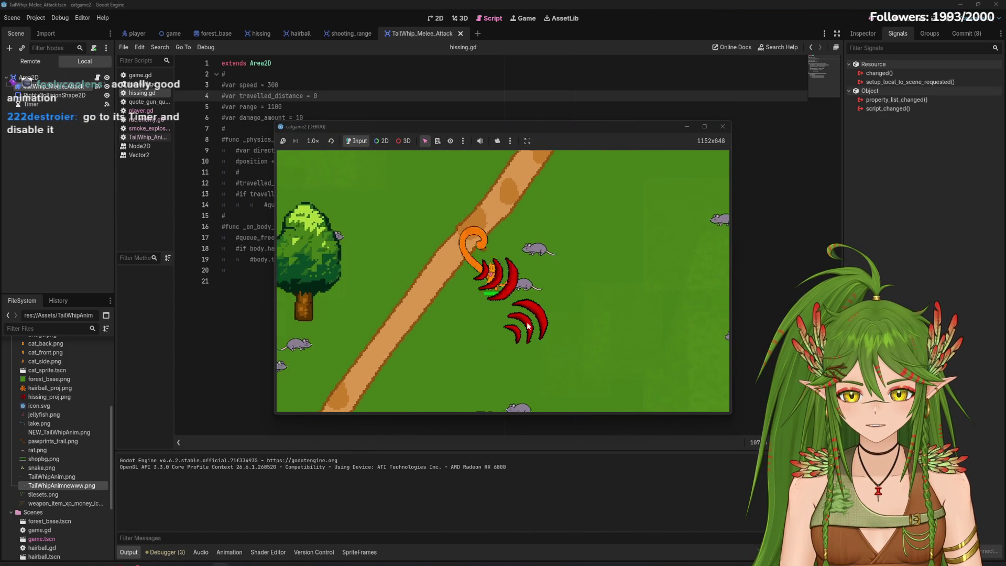
key("w")
key("a")
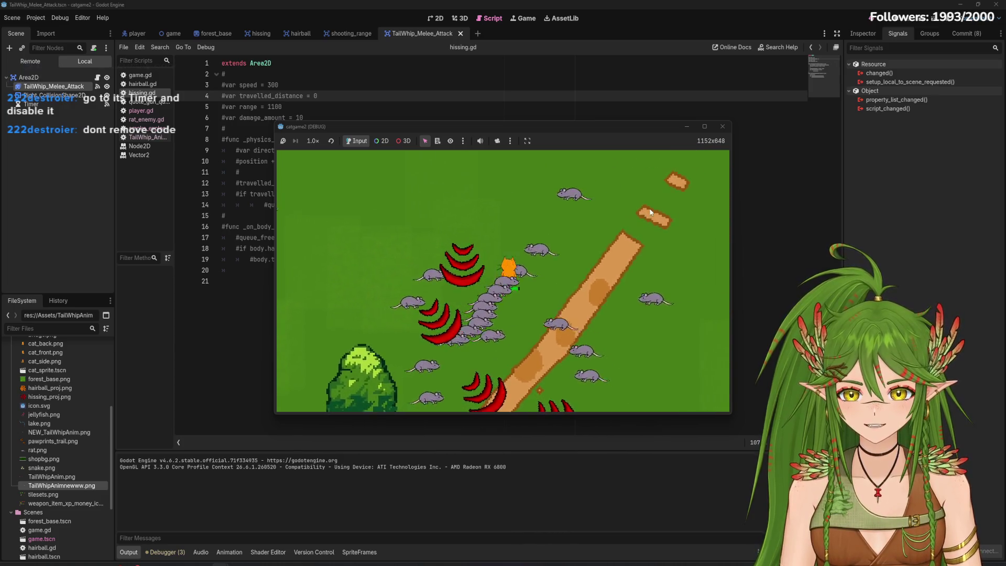
key("w")
key("d")
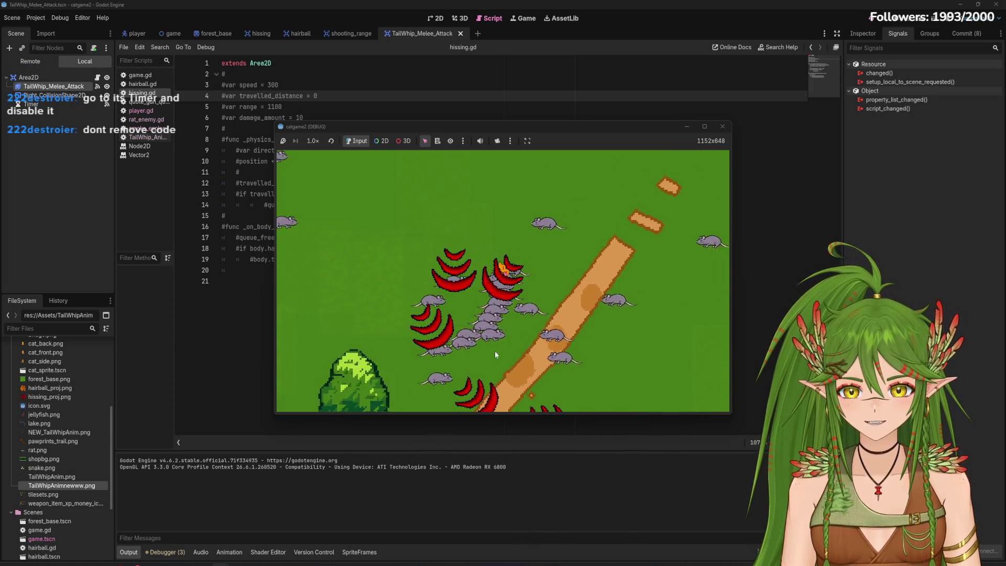
key("F8")
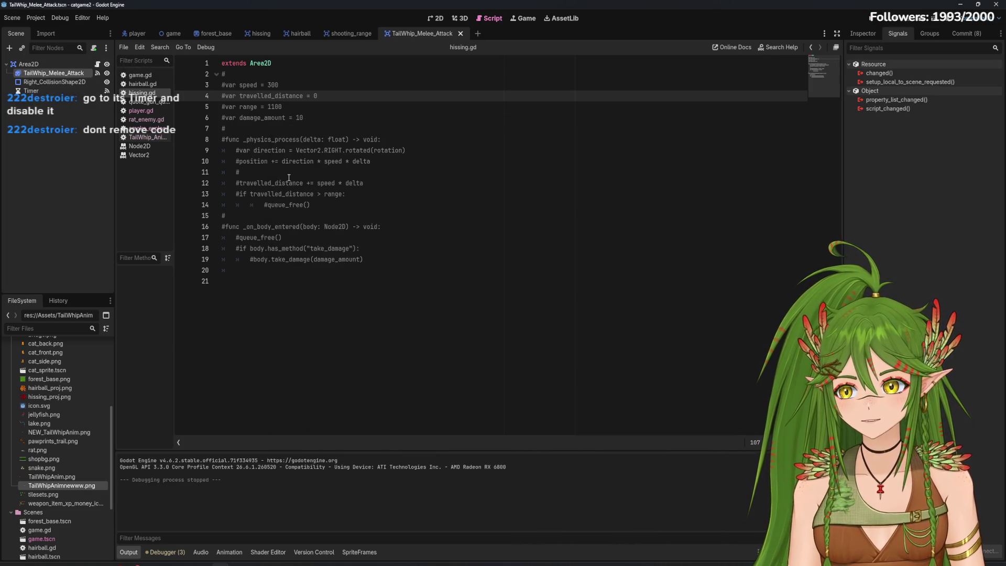
left_click_drag(373, 261, 208, 78)
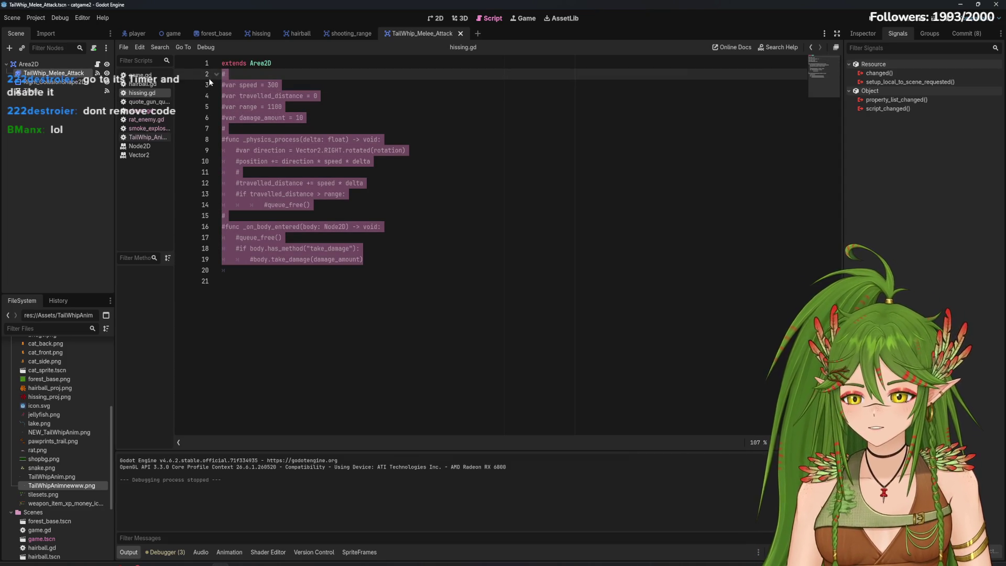
Uncomment hissing.gd lines 2–19 and save the restored script
key("ctrl+k")
left_click(555, 214)
key("ctrl+s")
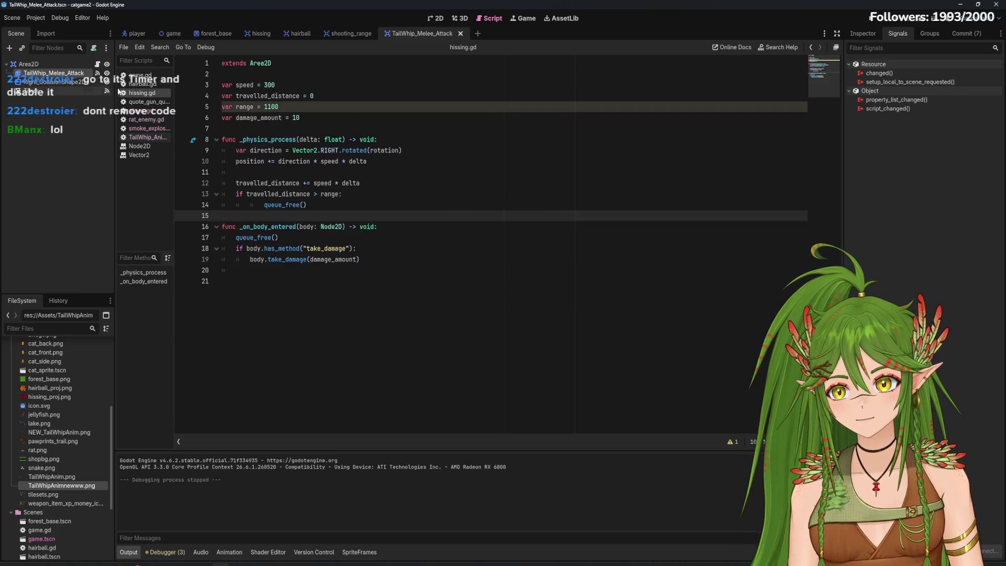
Open quote_gun_quote.gd and switch between the hissing and shooting_range scenes
left_click(256, 33)
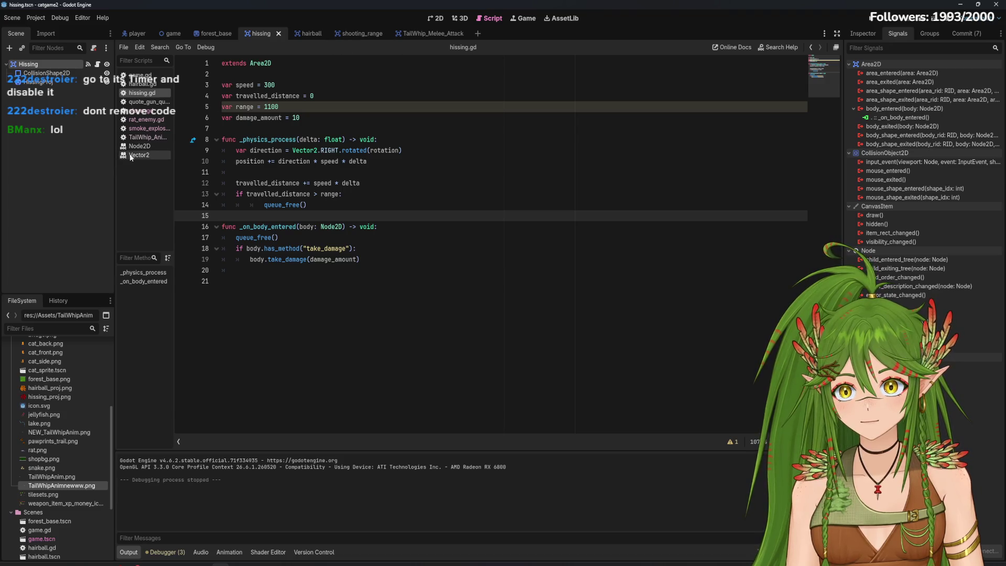
left_click(146, 102)
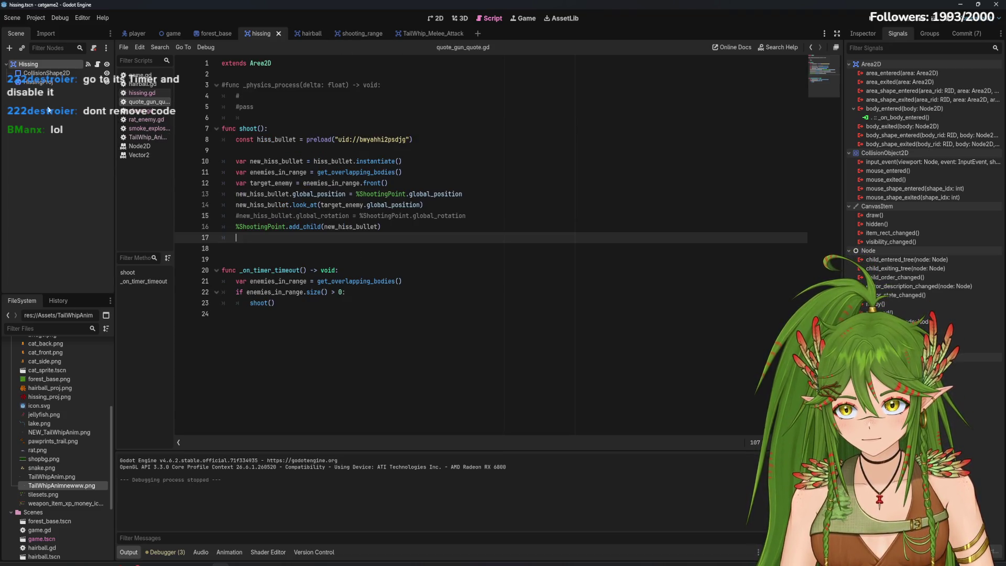
left_click(28, 64)
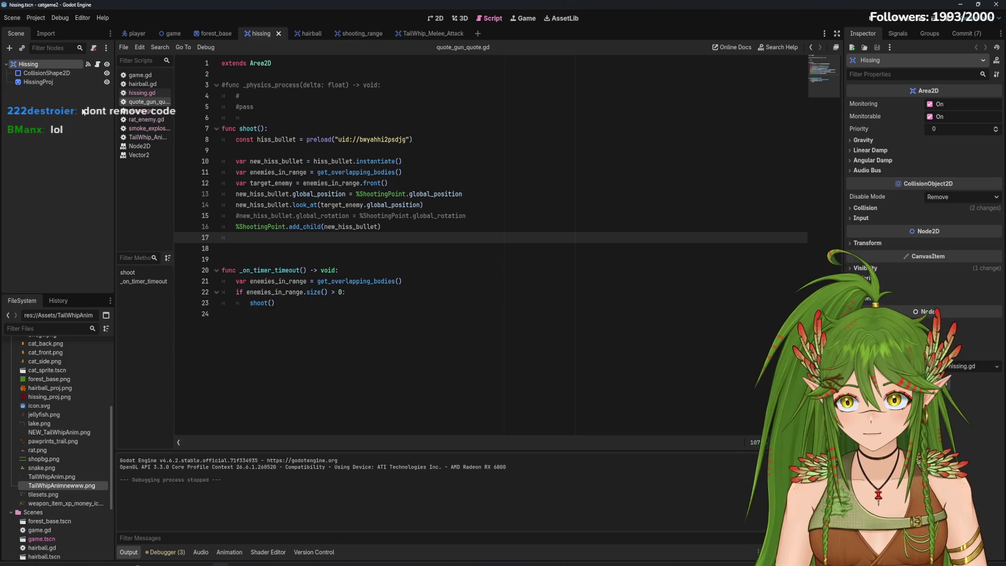
left_click(365, 37)
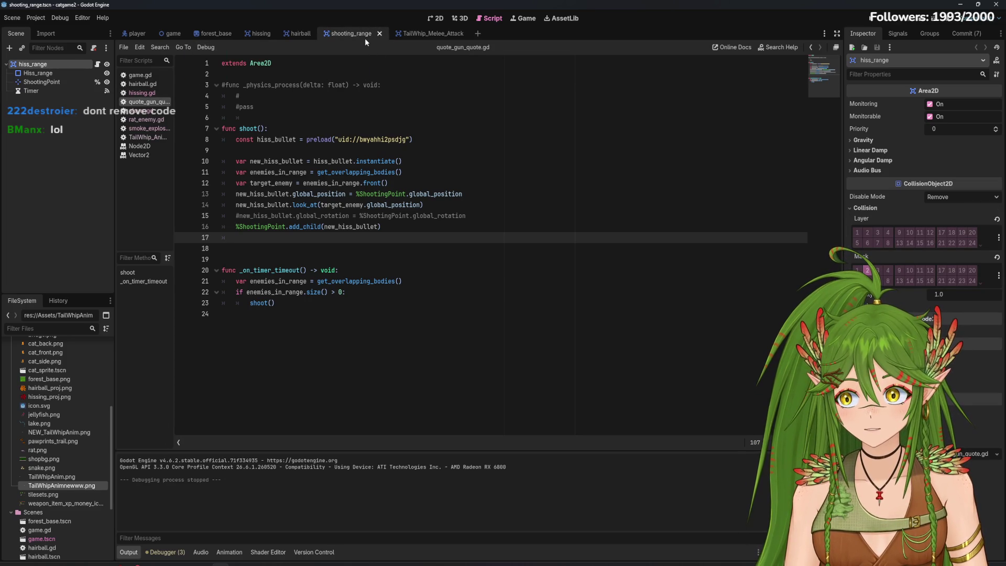
right_click(156, 102)
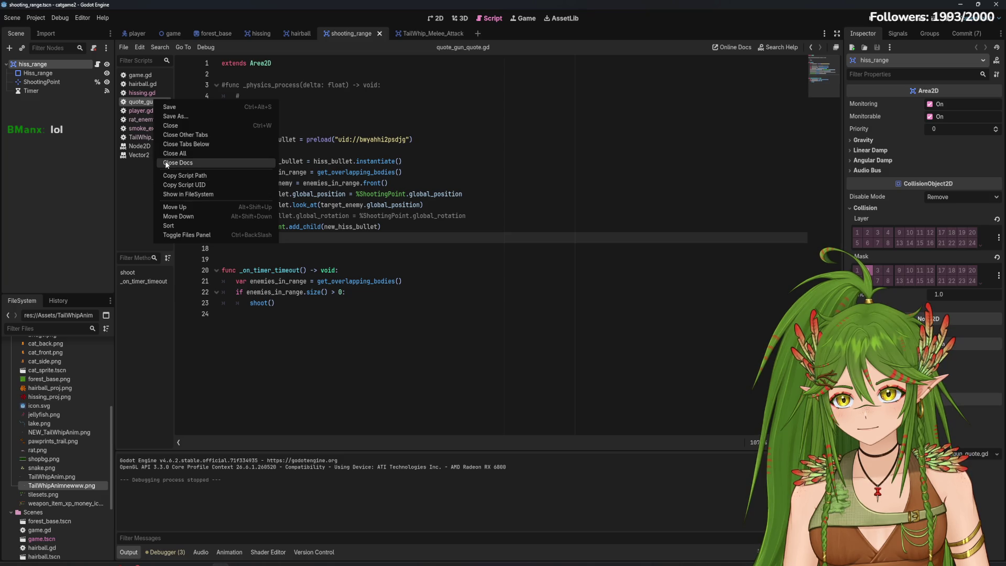
Locate quote_gun_quote.gd in the FileSystem dock and bring up its file options
scroll(76, 499, "down", 3)
scroll(77, 500, "down", 1)
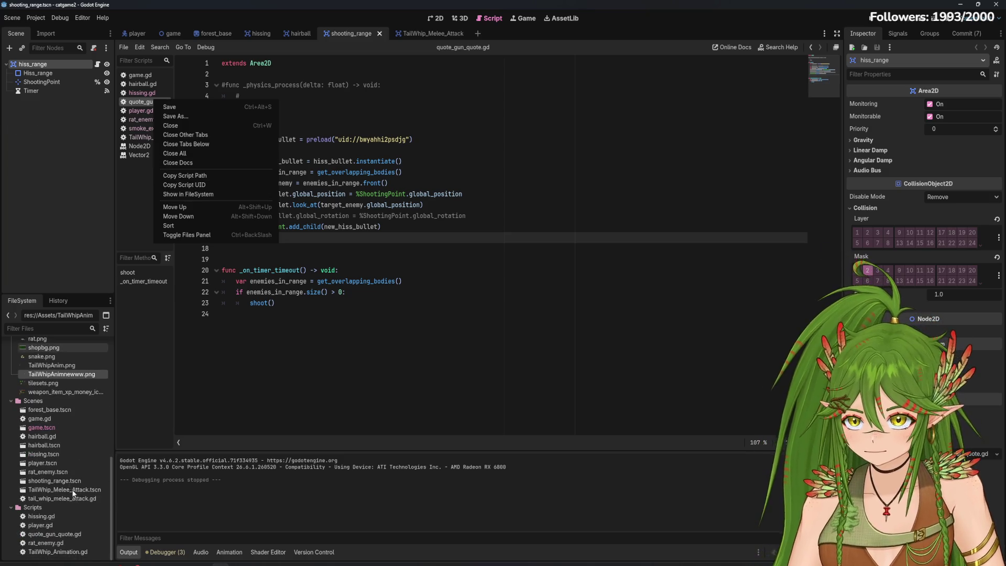
left_click(74, 542)
left_click(74, 535)
right_click(74, 532)
Rename quote_gun_quote.gd to shooting_range.gd
left_click(125, 480)
type("shooting_range")
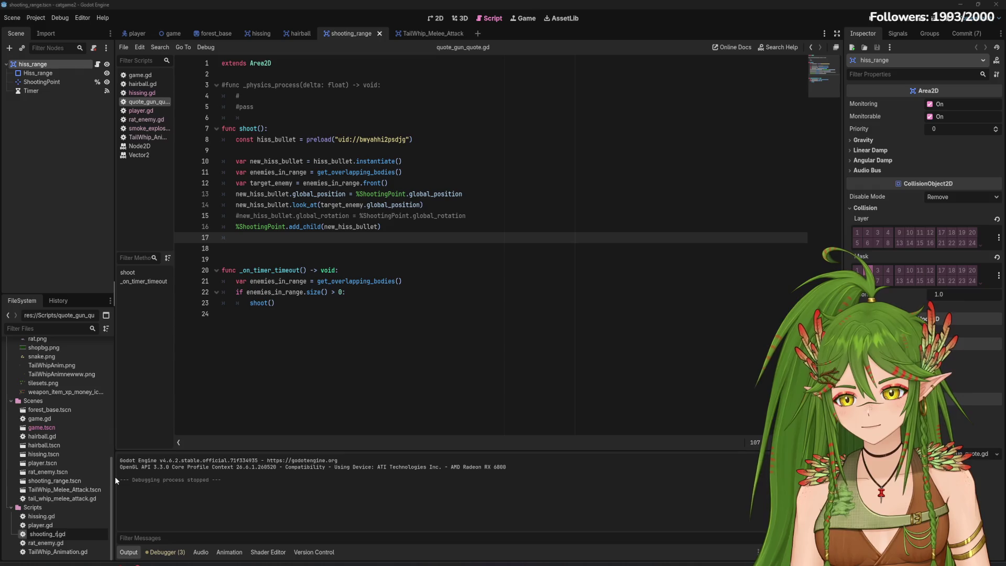
key("Return")
left_click(365, 317)
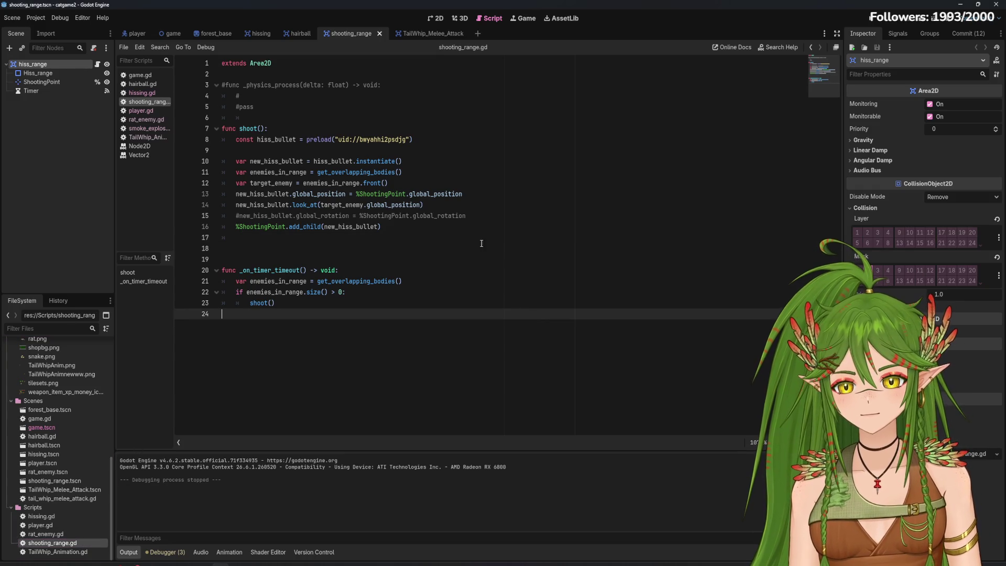
Turn off Autostart on the shooting range's Timer, save the scene, and test-run the game
left_click(31, 90)
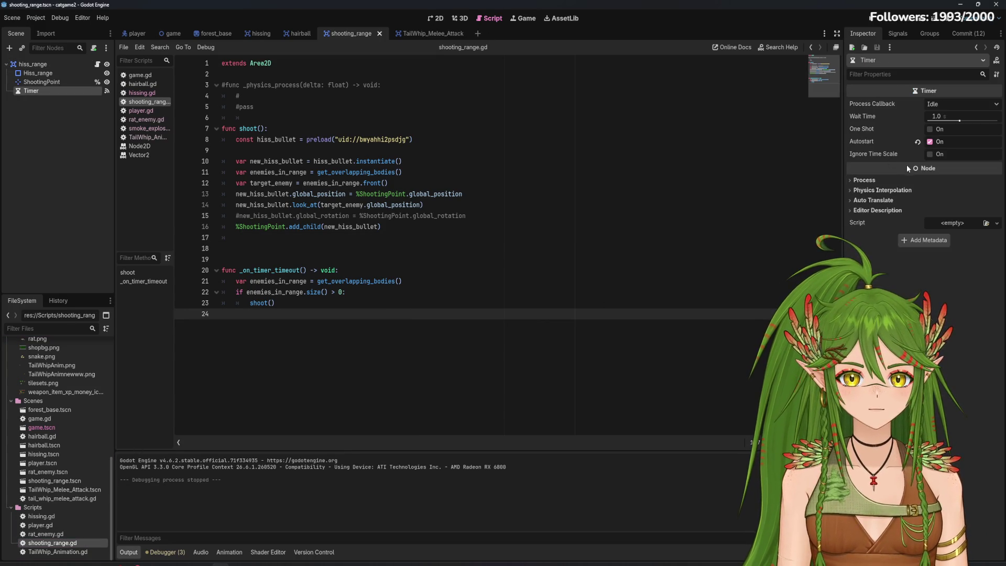
left_click(930, 142)
left_click(930, 142)
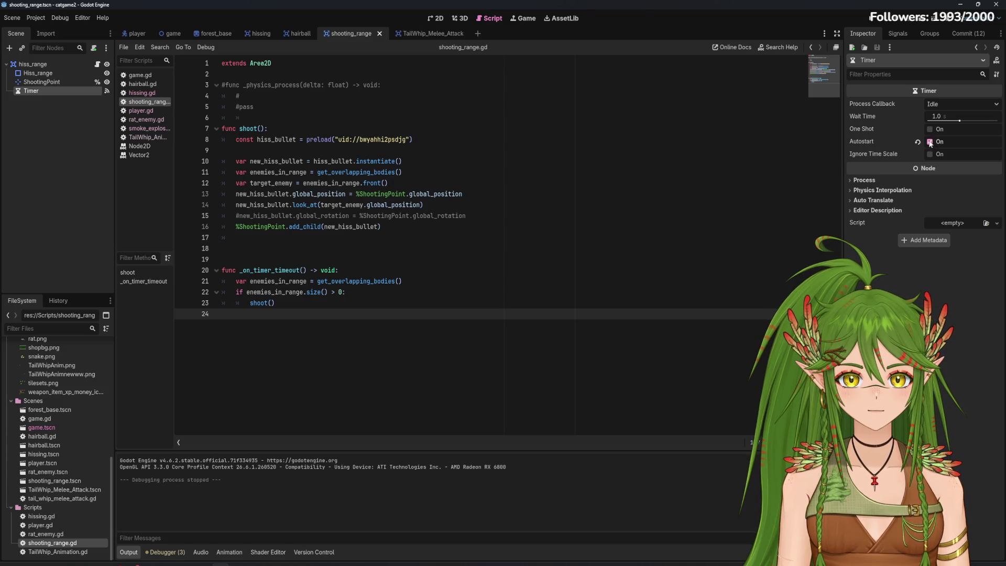
key("ctrl+s")
key("F5")
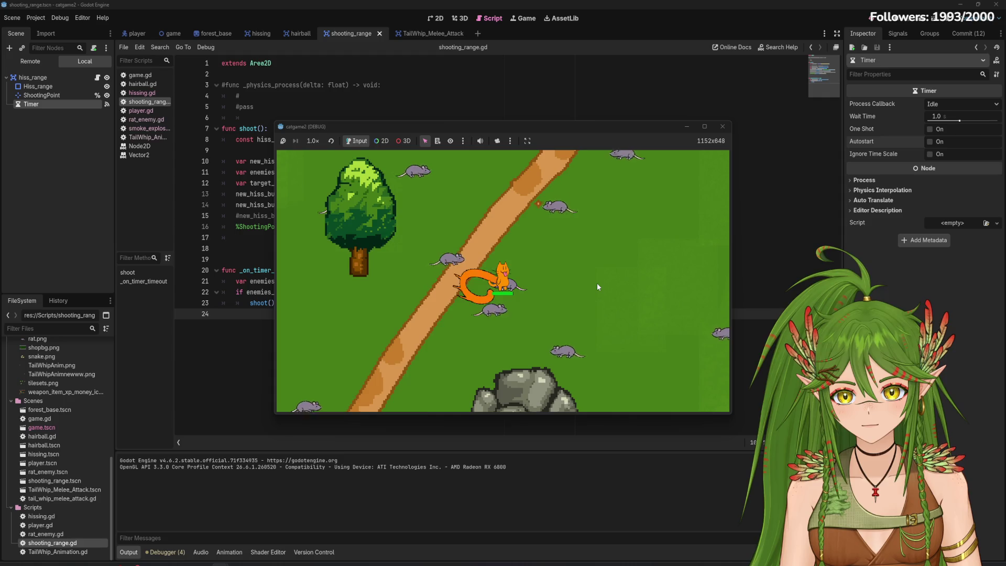
key("F8")
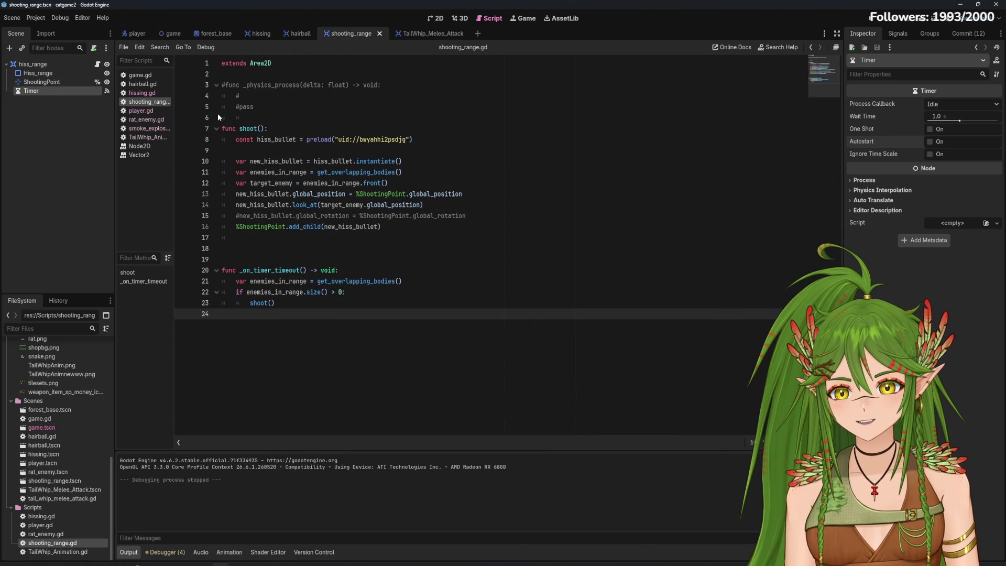
left_click(149, 137)
scroll(362, 304, "down", 1)
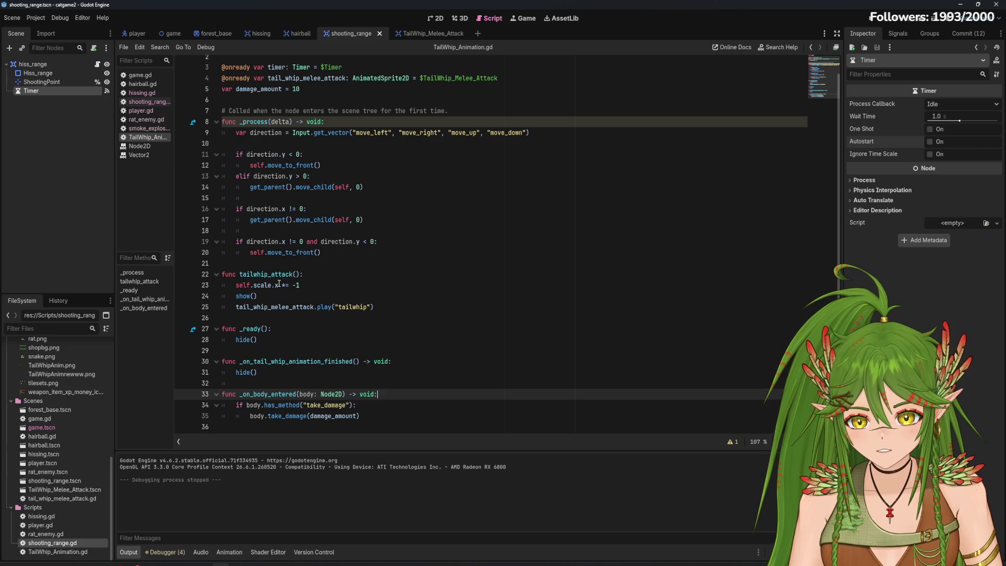
left_click(147, 119)
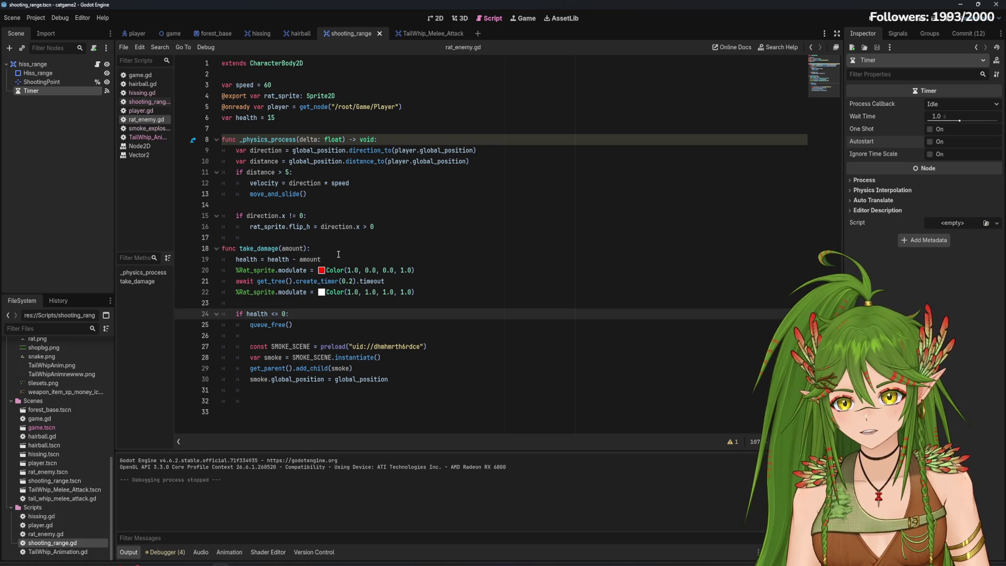
left_click(314, 249)
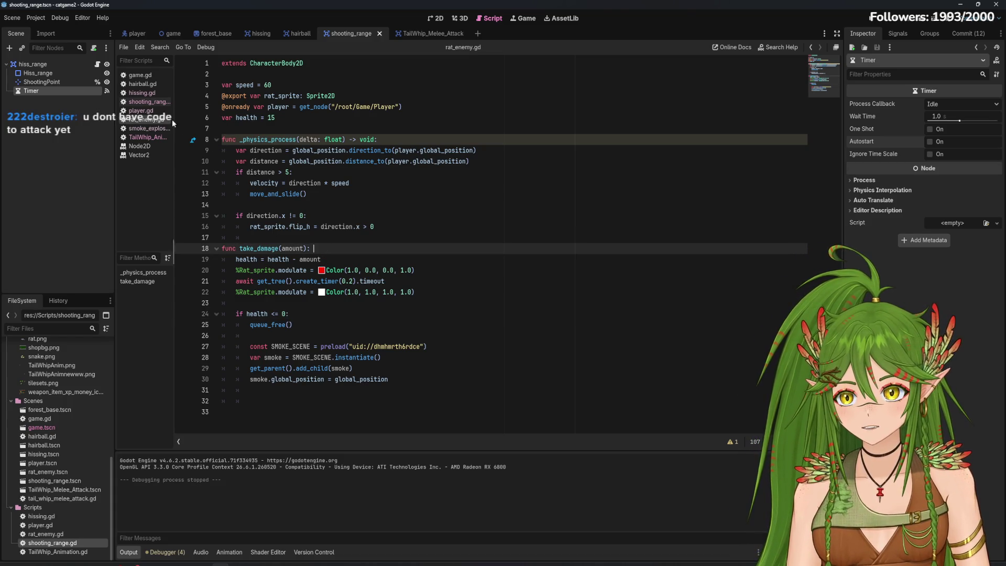
left_click(151, 137)
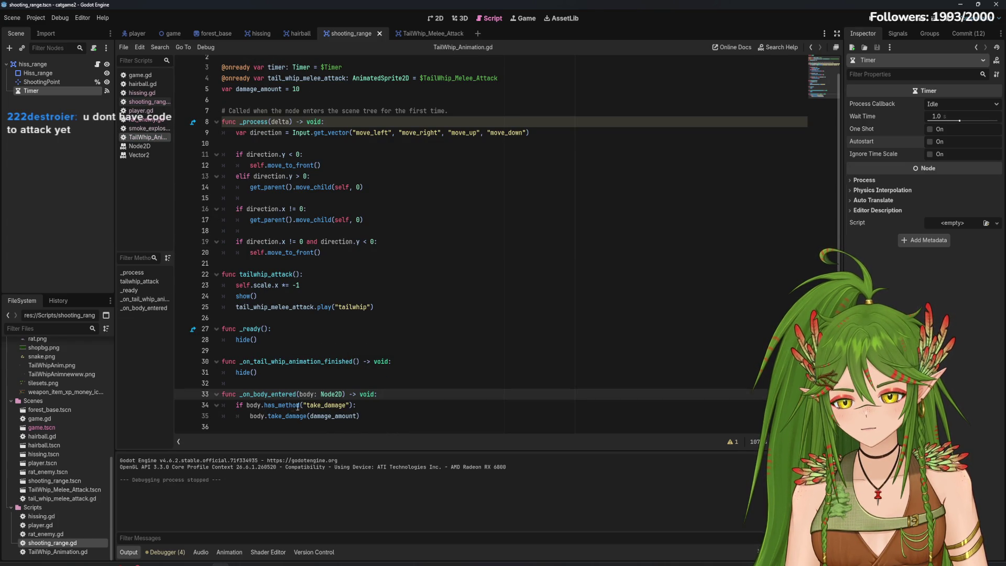
mouse_move(299, 408)
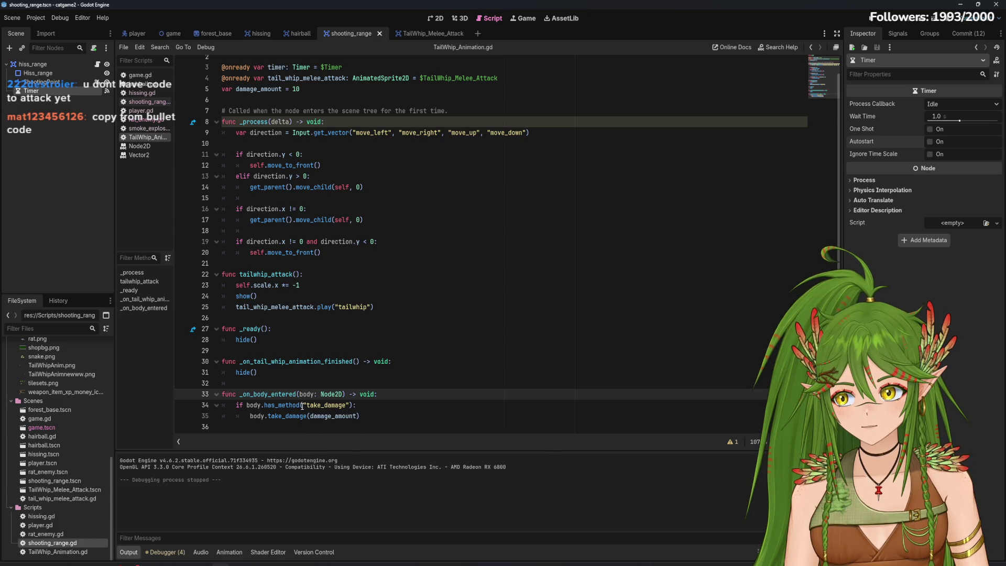
left_click_drag(359, 416, 242, 394)
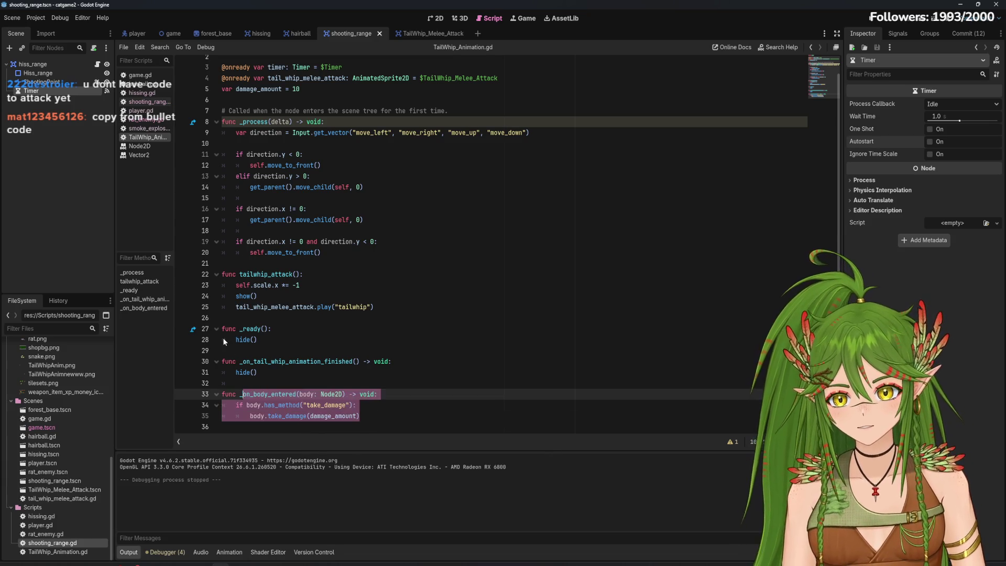
left_click(142, 93)
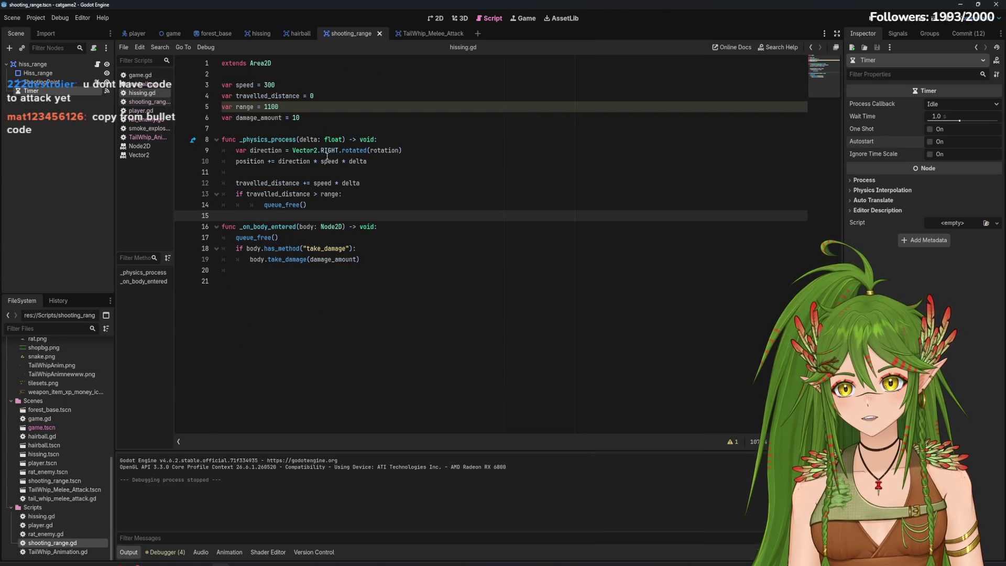
left_click(142, 84)
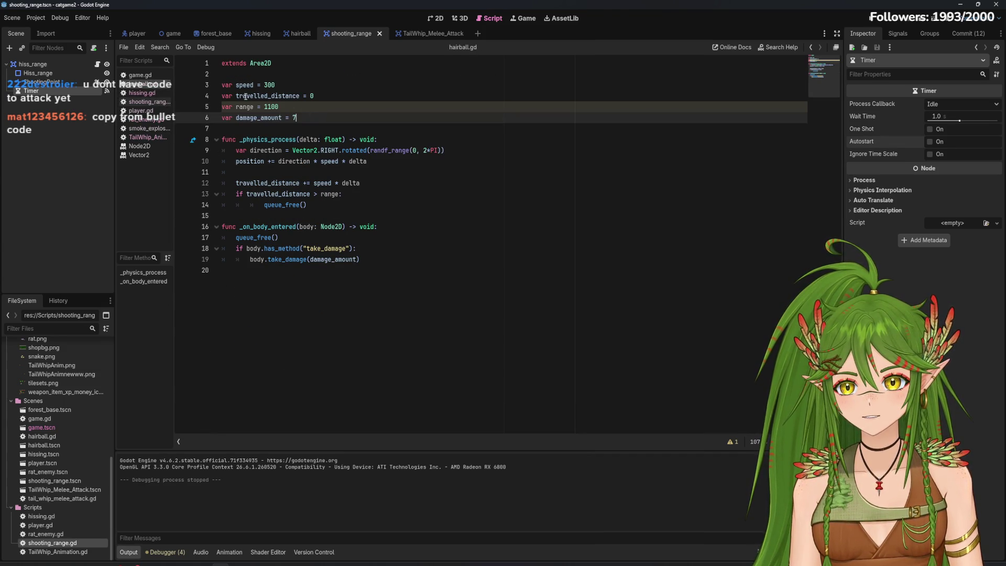
left_click(148, 93)
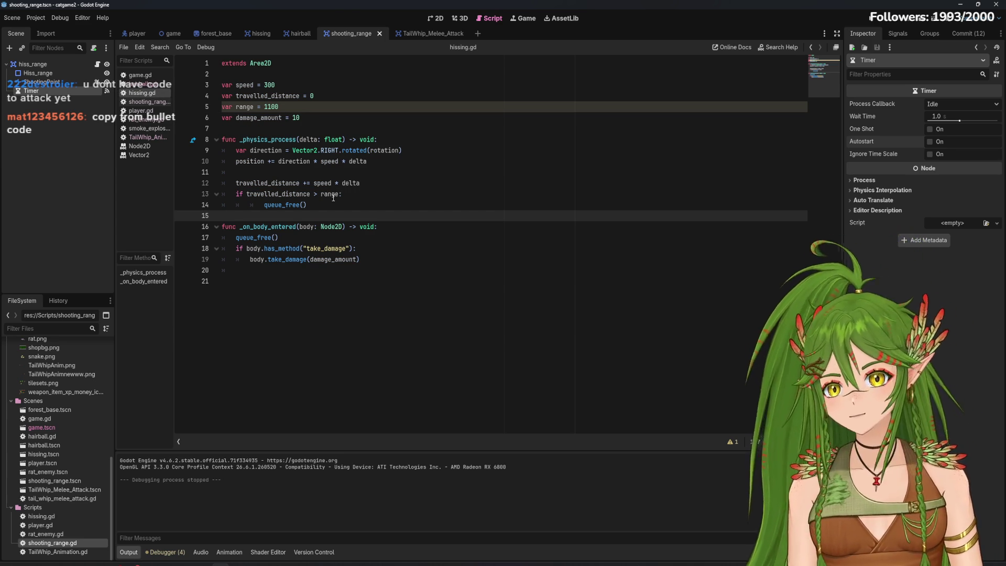
left_click(150, 138)
left_click(141, 93)
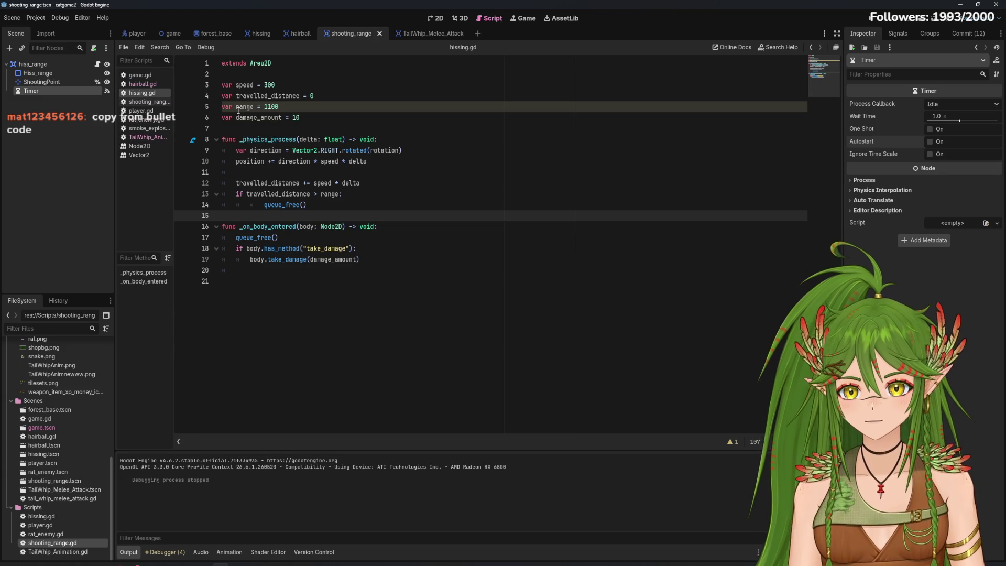
left_click(141, 146)
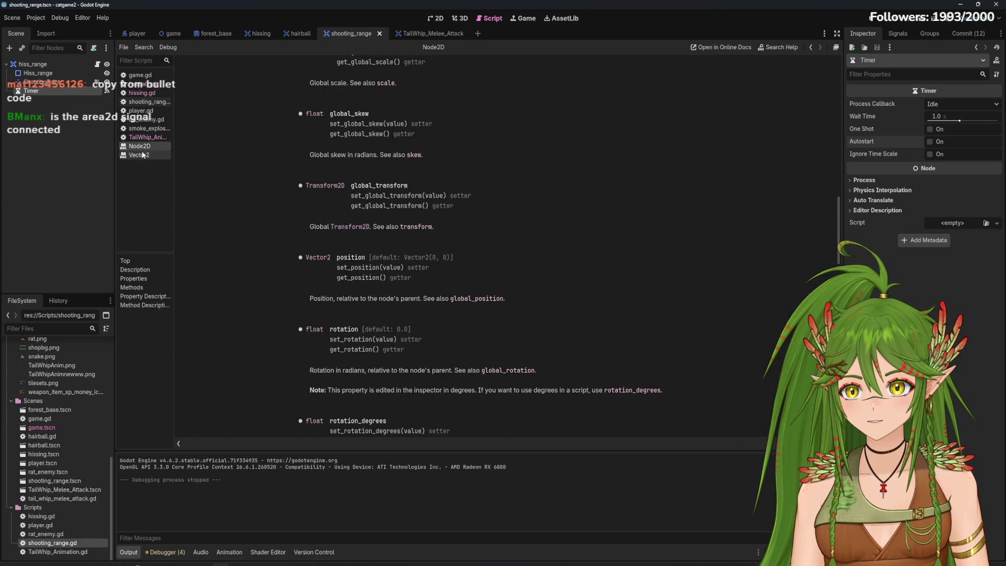
left_click(139, 155)
left_click(149, 137)
left_click(371, 400)
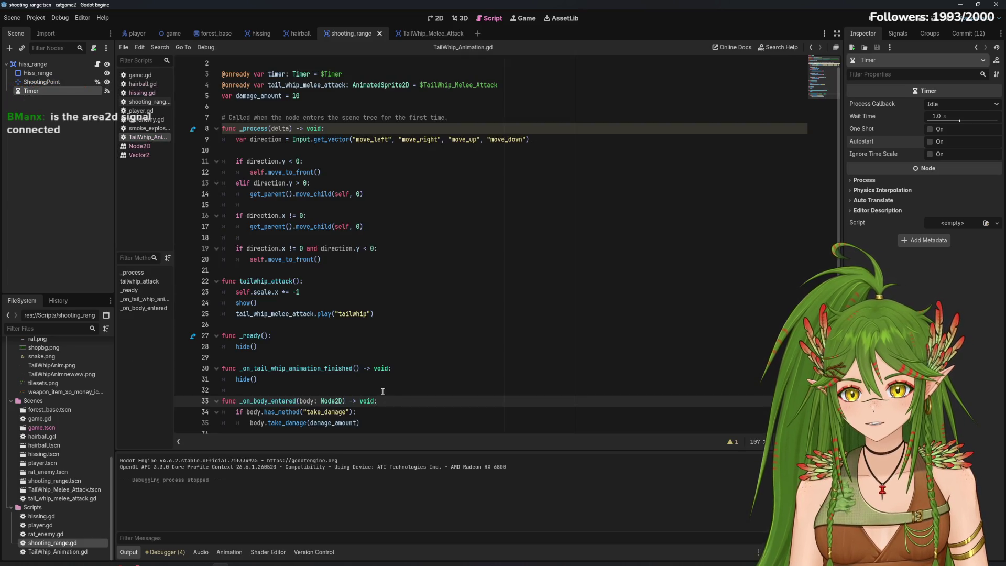
In TailWhip_Melee_Attack, connect the Area2D's body_entered signal to _on_body_entered and save
key("ctrl+Tab")
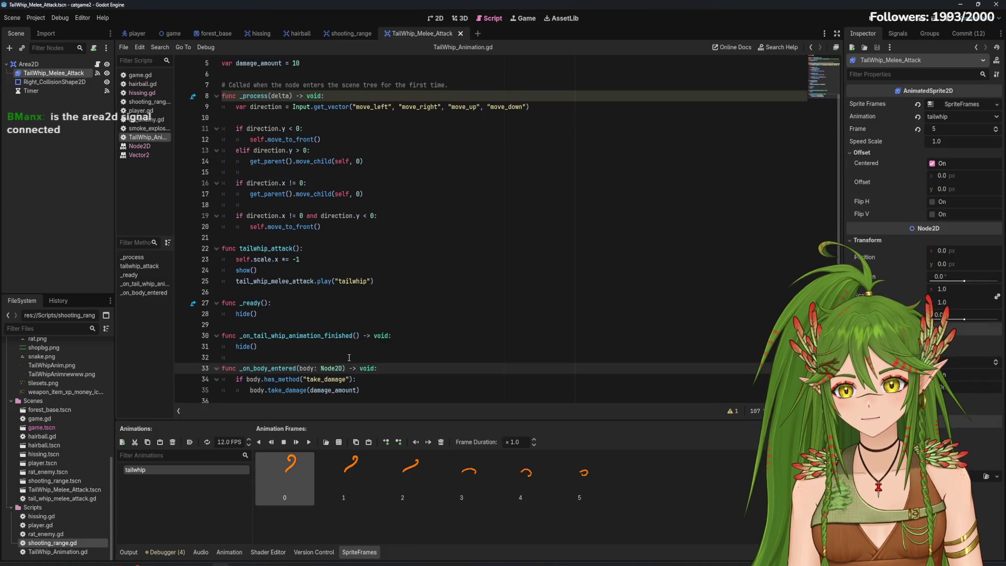
scroll(380, 386, "down", 1)
left_click(380, 386)
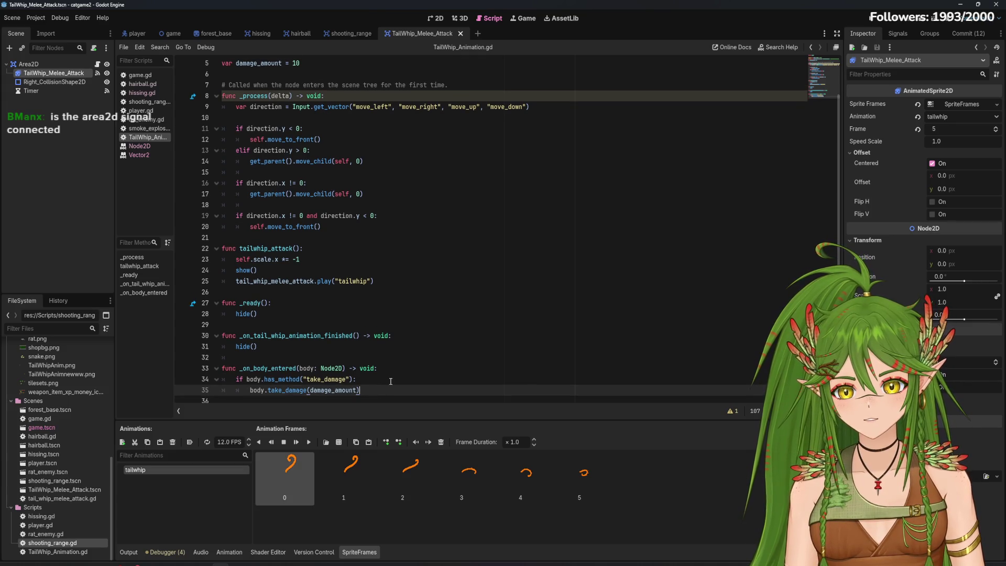
left_click(897, 35)
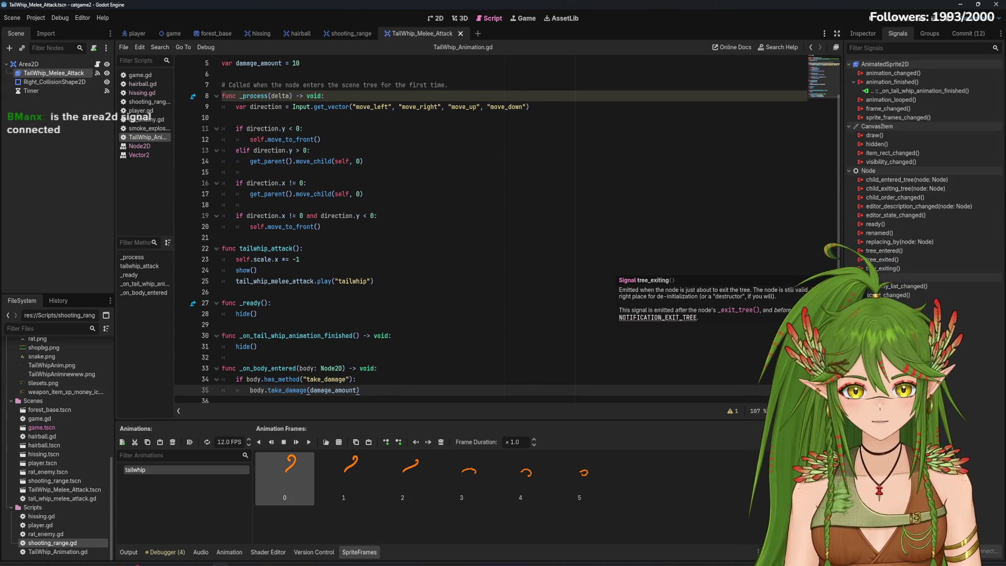
left_click(55, 82)
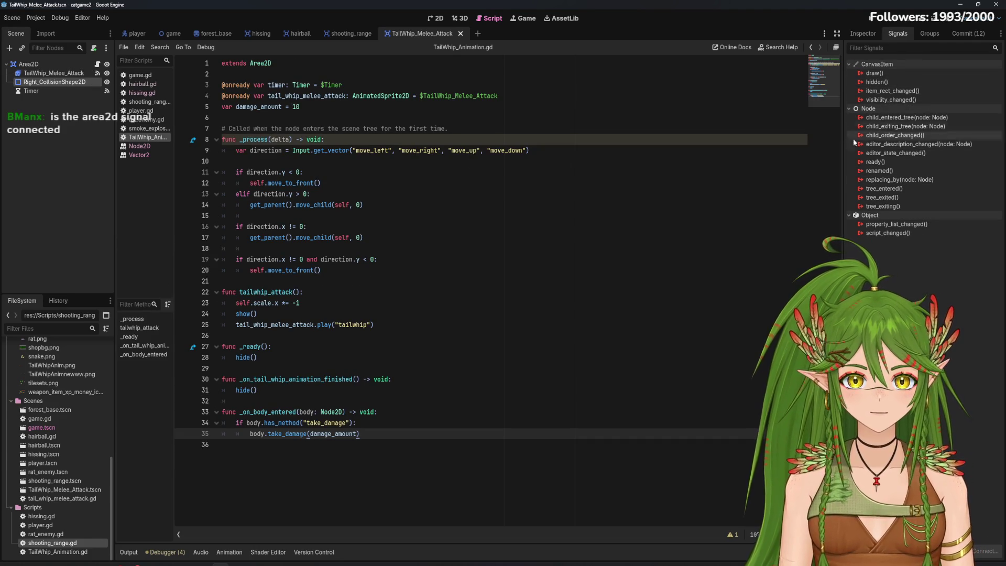
left_click(63, 70)
left_click(60, 64)
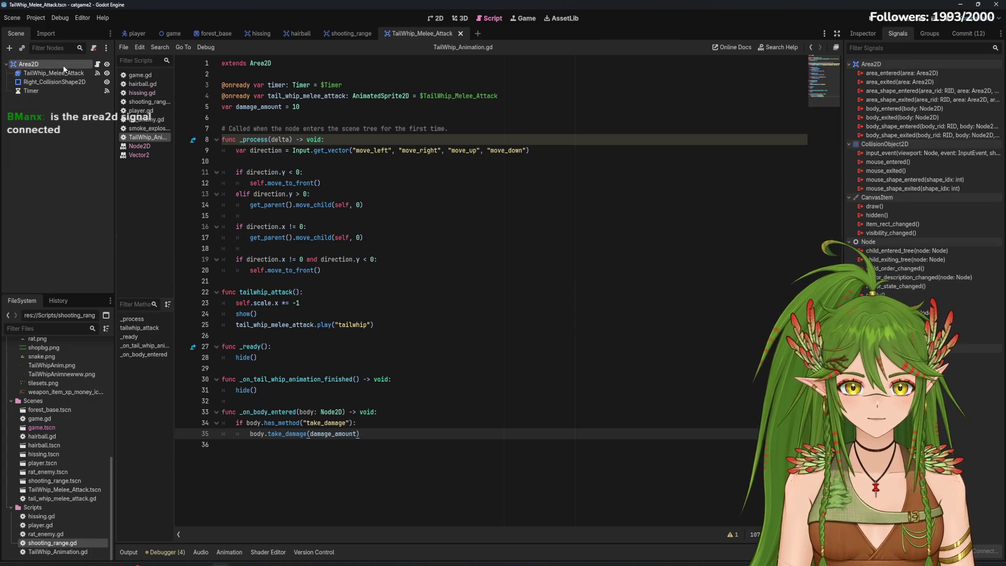
double_click(894, 110)
left_click(469, 381)
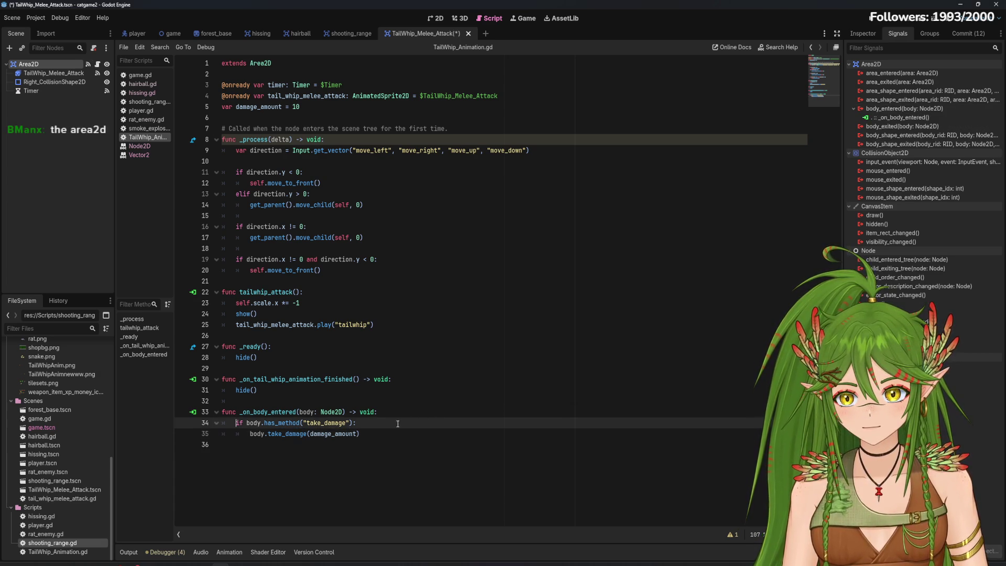
key("ctrl+s")
Open hairball.gd and switch to the hairball scene for comparison
left_click(146, 84)
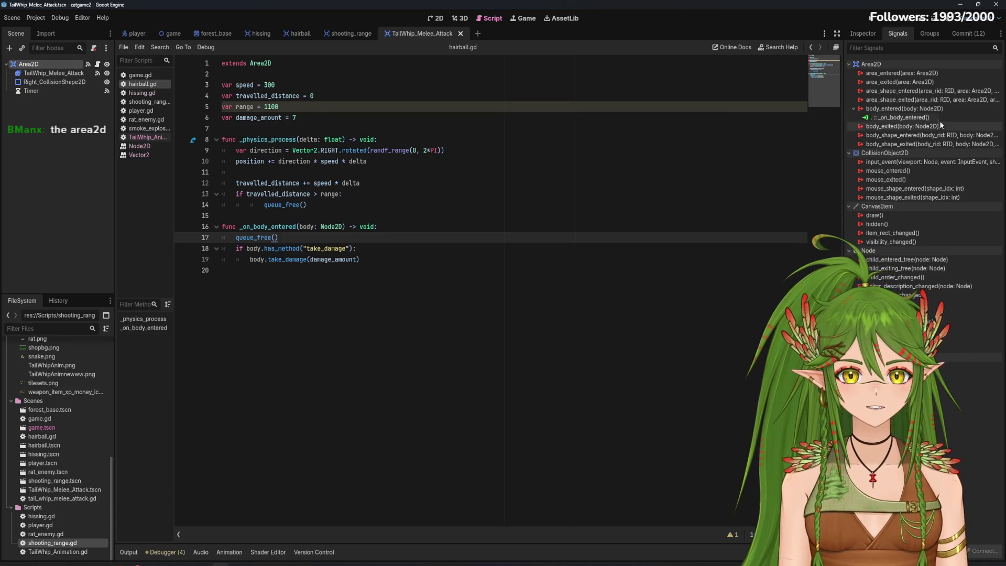
key("Up")
key("Up")
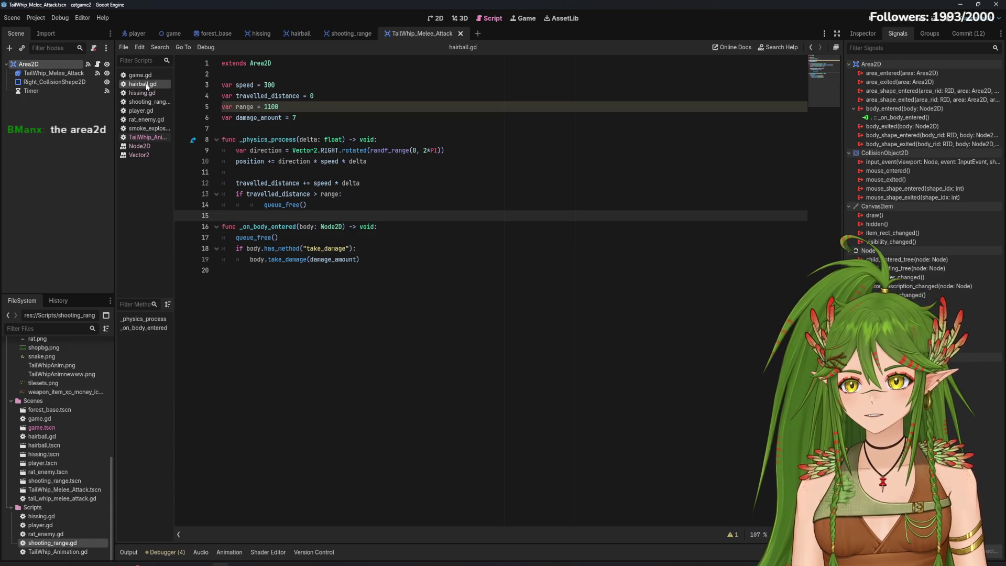
left_click(303, 36)
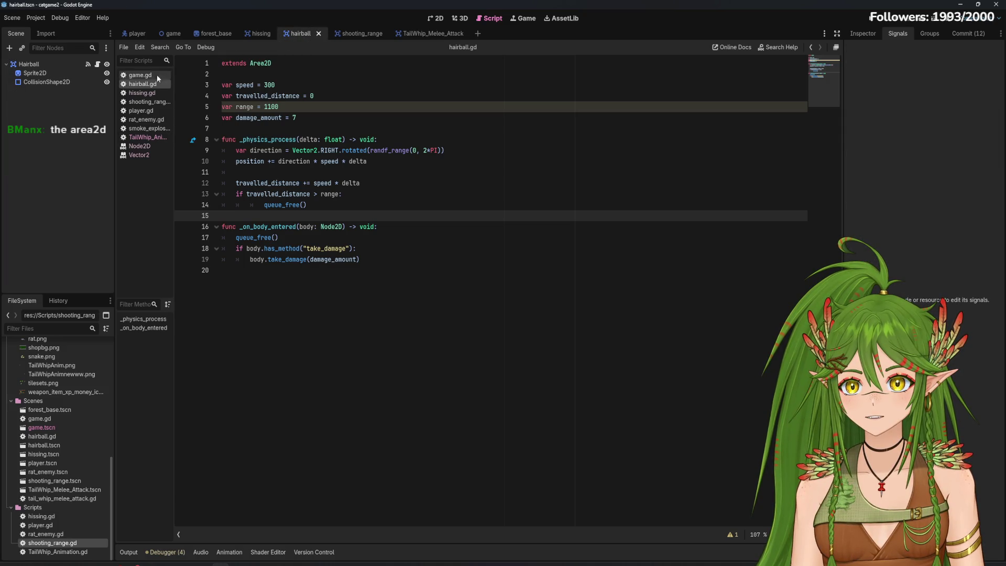
Re-pick _on_body_entered as the receiver method for the Hairball's body_entered connection
left_click(40, 65)
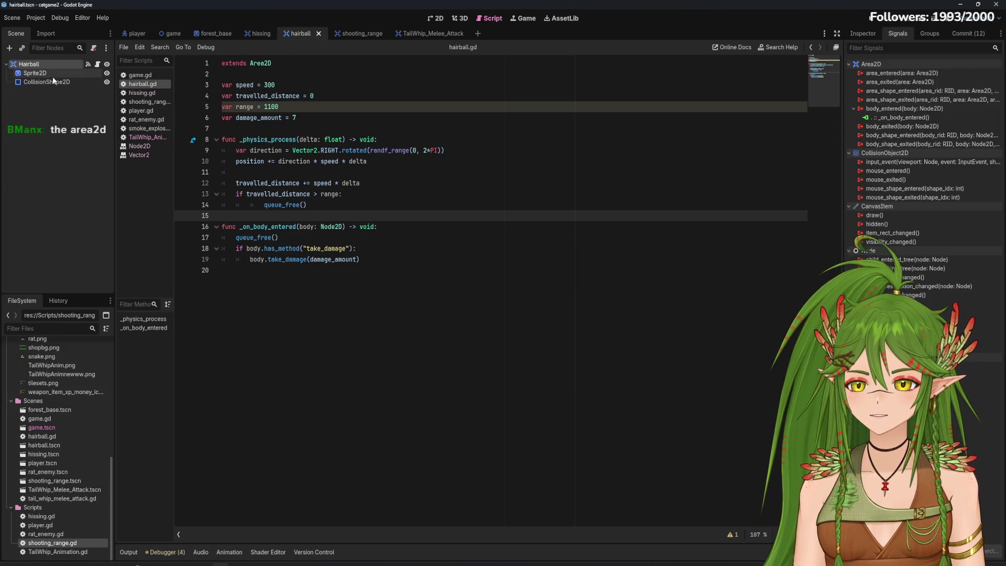
left_click(278, 232)
left_click(279, 238)
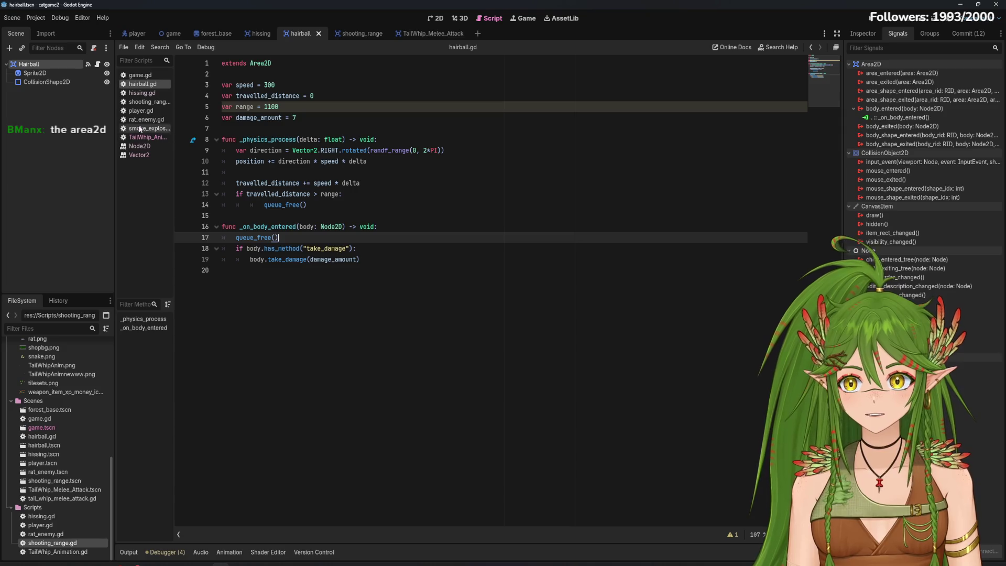
double_click(906, 118)
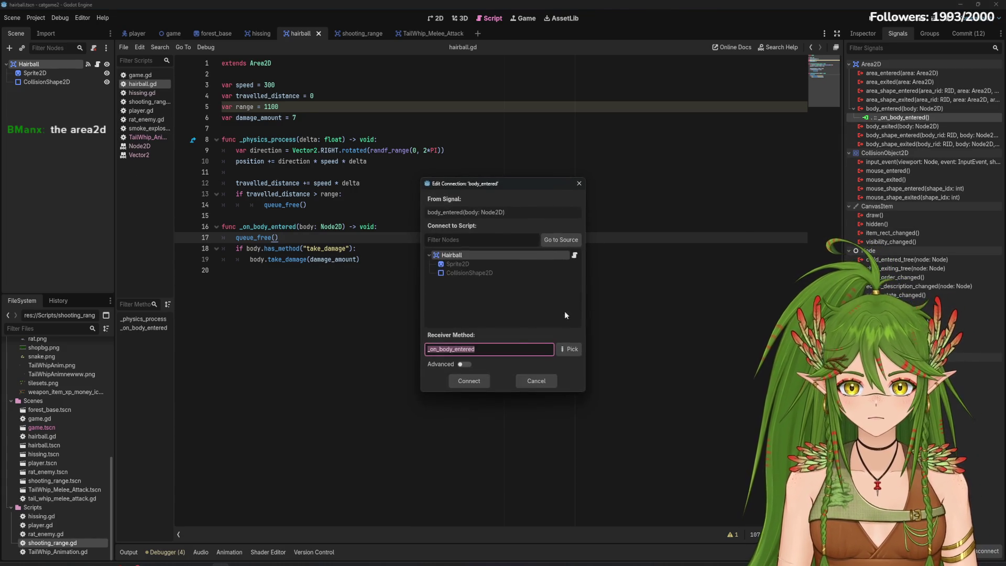
left_click(567, 349)
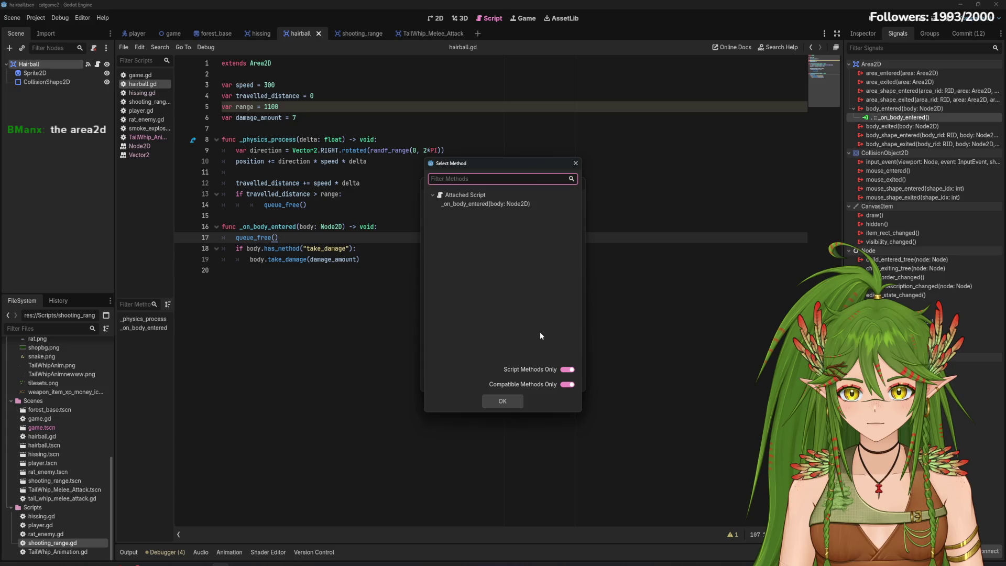
double_click(494, 205)
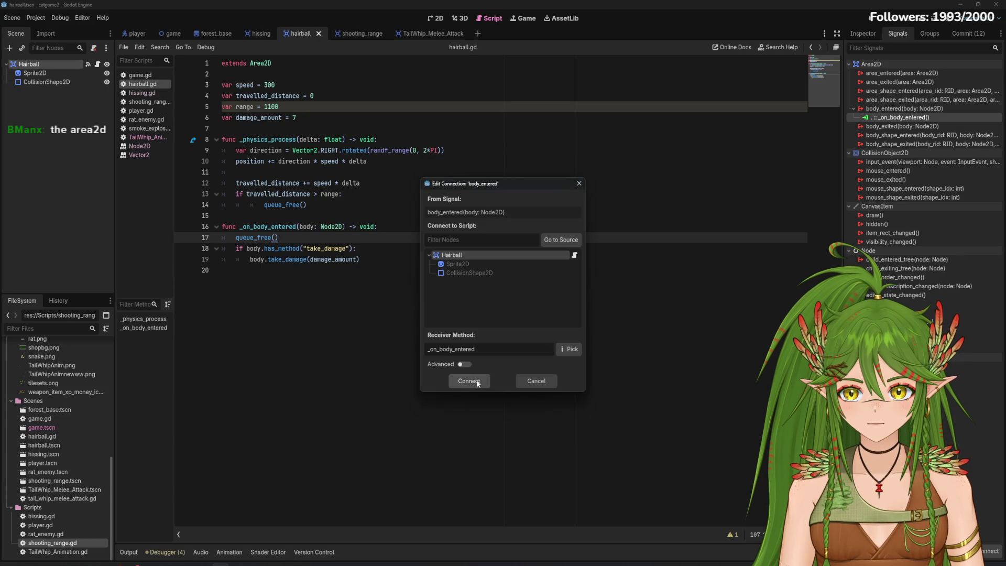
left_click(465, 380)
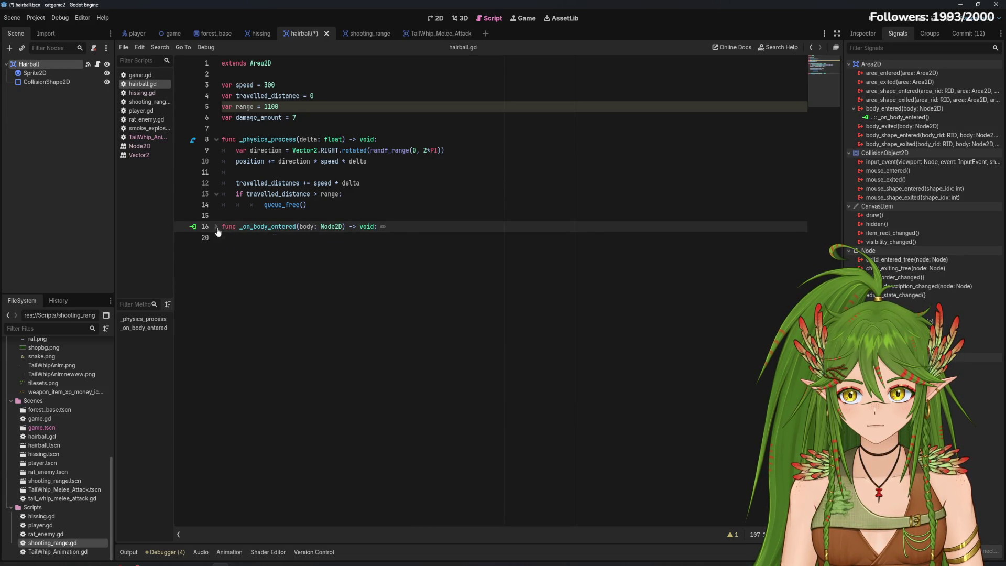
Save the hairball scene, return to TailWhip_Melee_Attack, and run the game
key("ctrl+s")
left_click(422, 33)
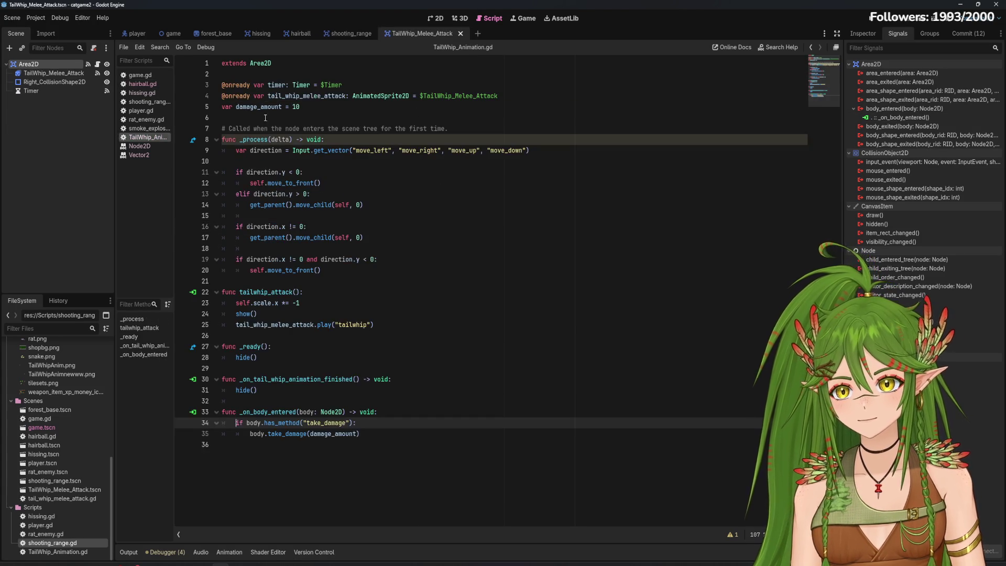
left_click(866, 21)
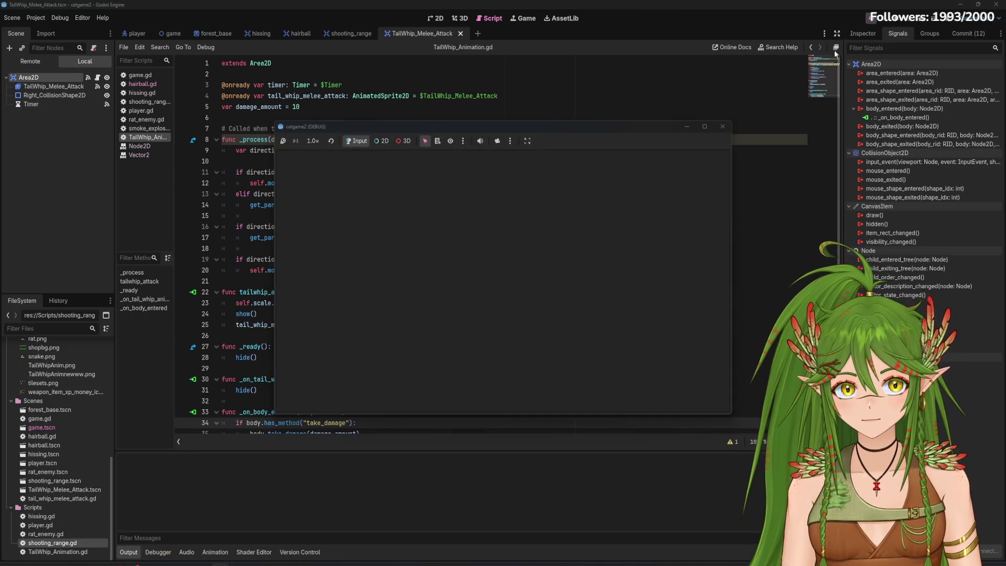
Walk the cat around the rats with the arrow keys, then close the game window
key("Up")
key("Right")
key("Down")
key("Left")
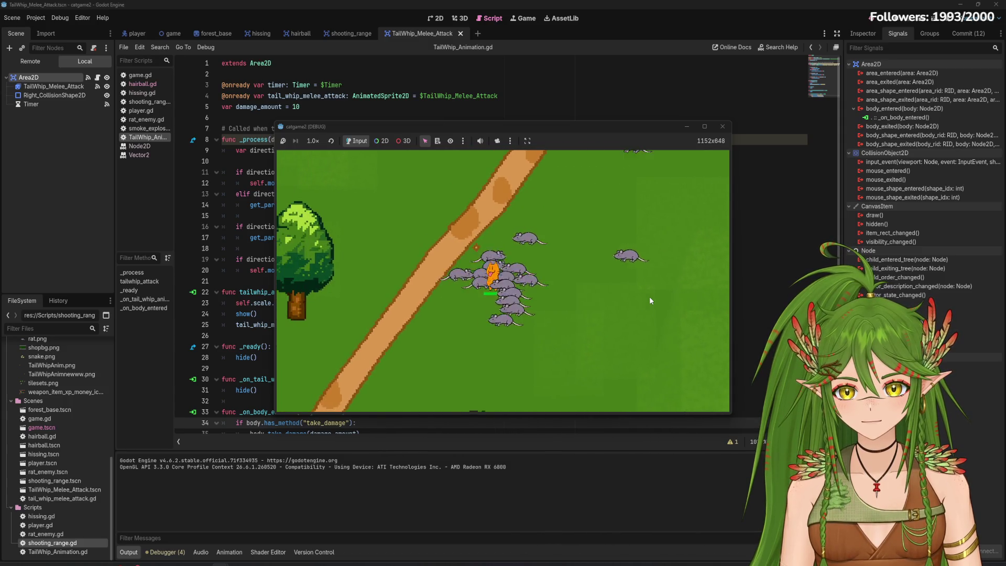
left_click(722, 127)
Review the connected _on_body_entered function on lines 33–35 of TailWhip_Animation.gd
scroll(386, 370, "down", 1)
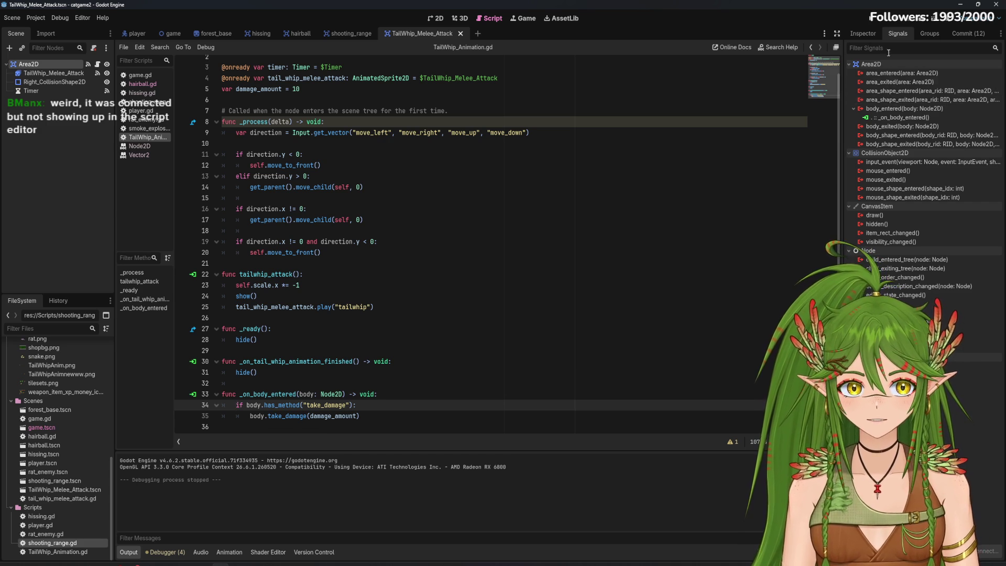
left_click_drag(361, 416, 205, 399)
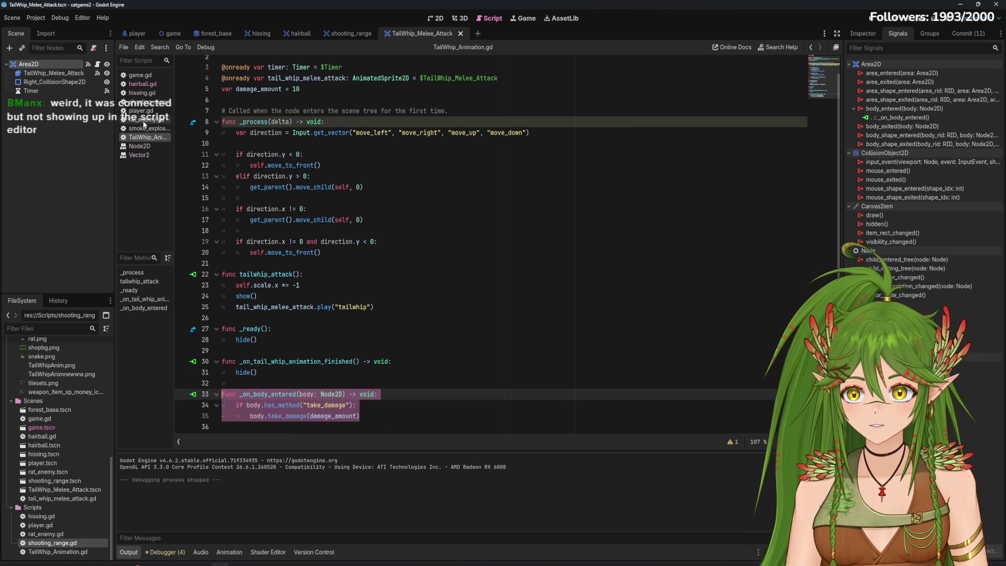
left_click(384, 416)
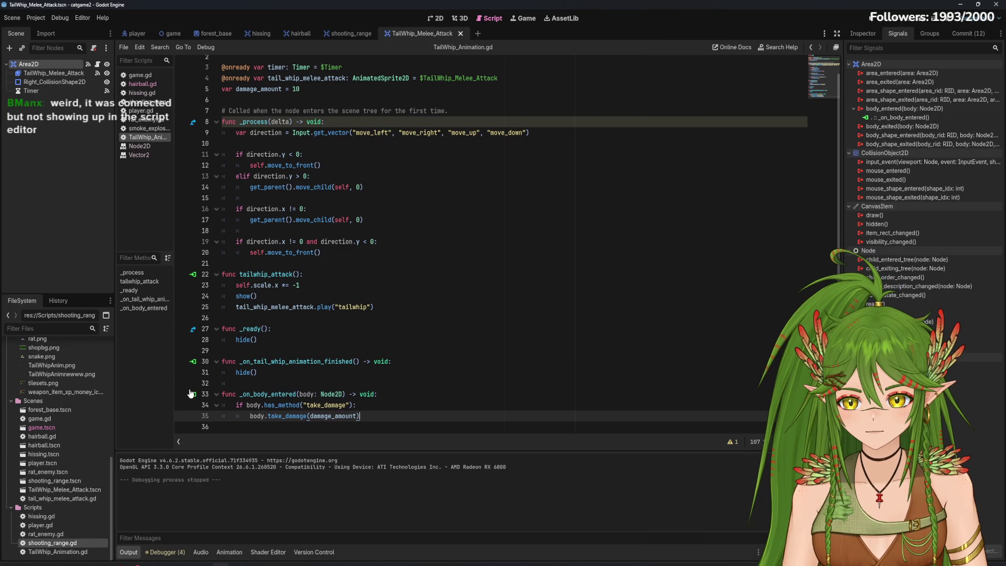
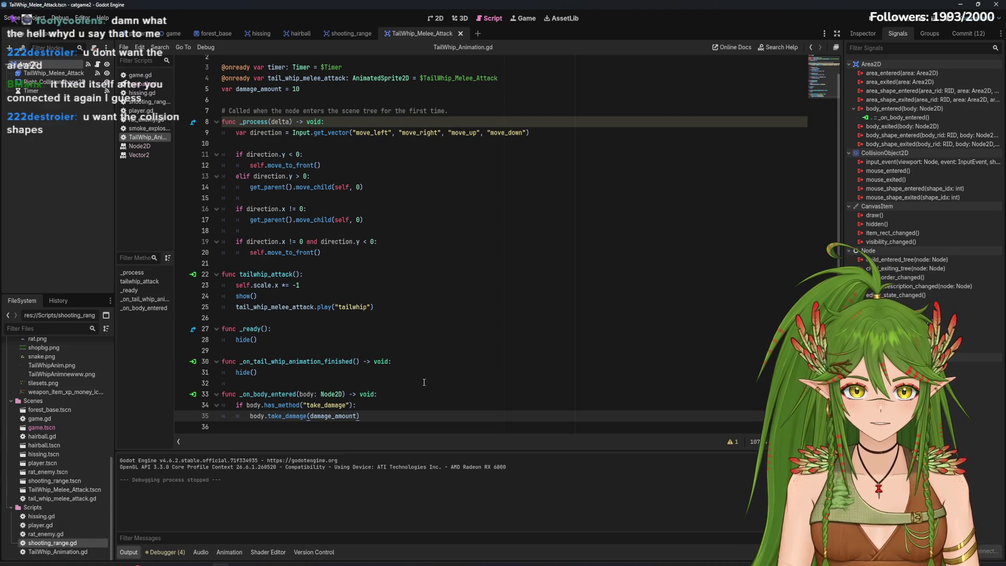
Check the body_entered signal connection and open the hissing projectile script
left_click(892, 118)
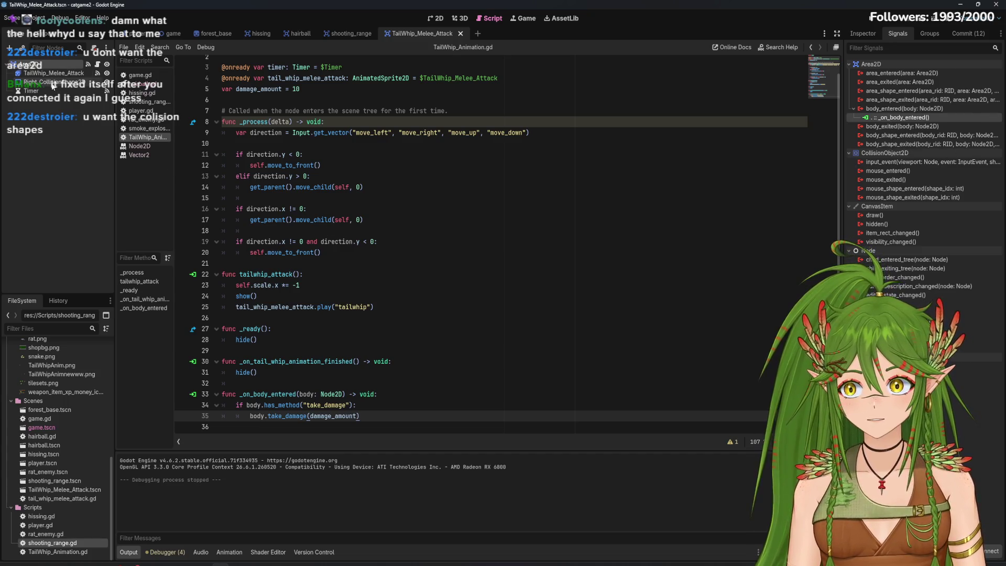
scroll(906, 206, "down", 5)
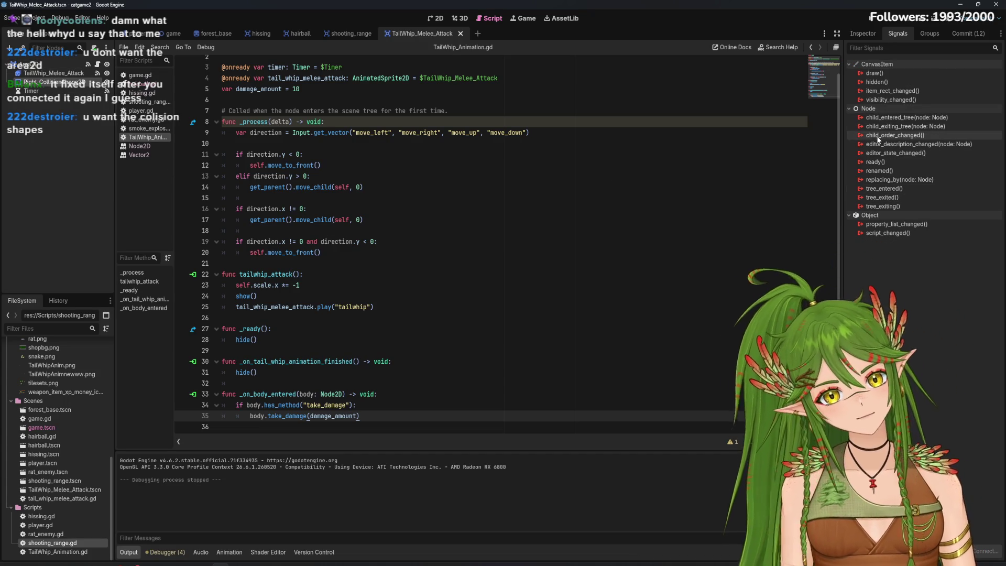
left_click(811, 47)
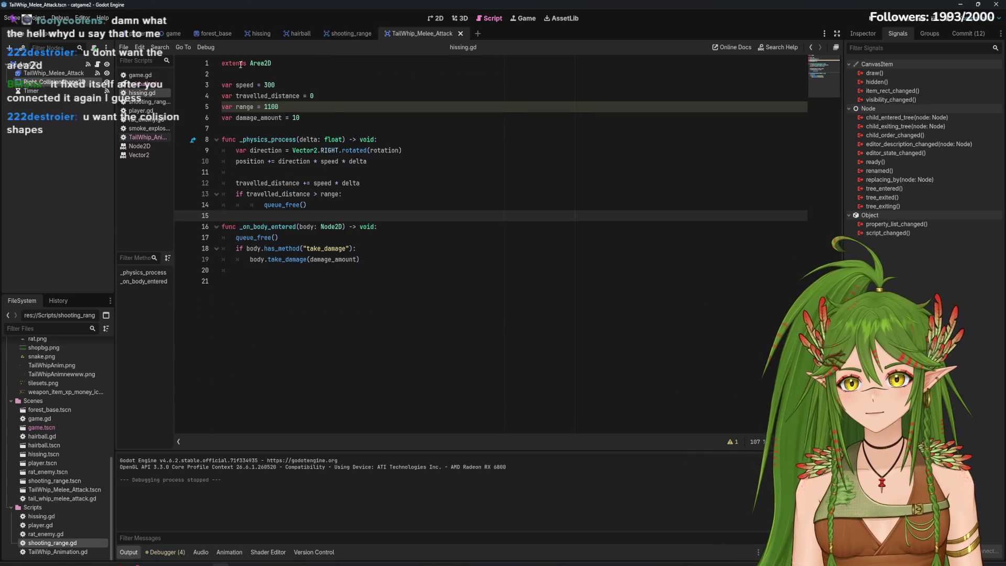
Glance at the hissing scene, then move Right_CollisionShape2D above the TailWhip_Melee_Attack sprite
left_click(258, 34)
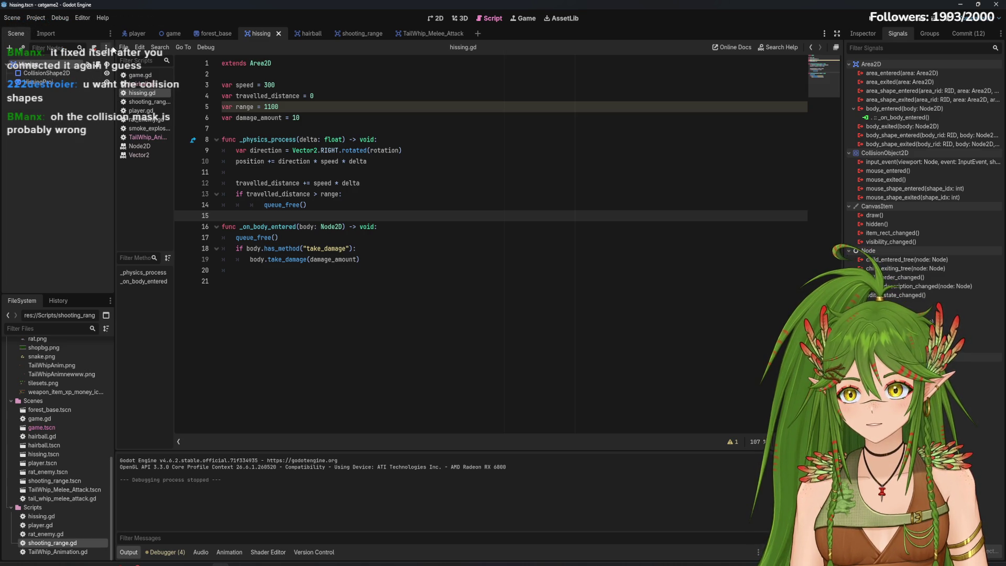
left_click(432, 33)
left_click_drag(37, 80, 36, 70)
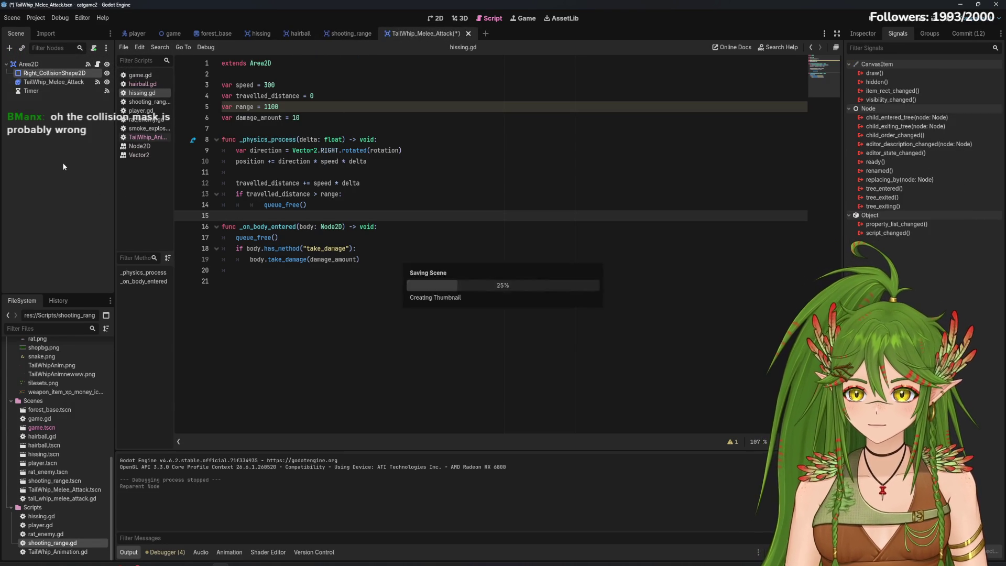
From TailWhip_Animation.gd, run the game, move the cat to tail-whip rats, then stop it
left_click(147, 137)
key("F5")
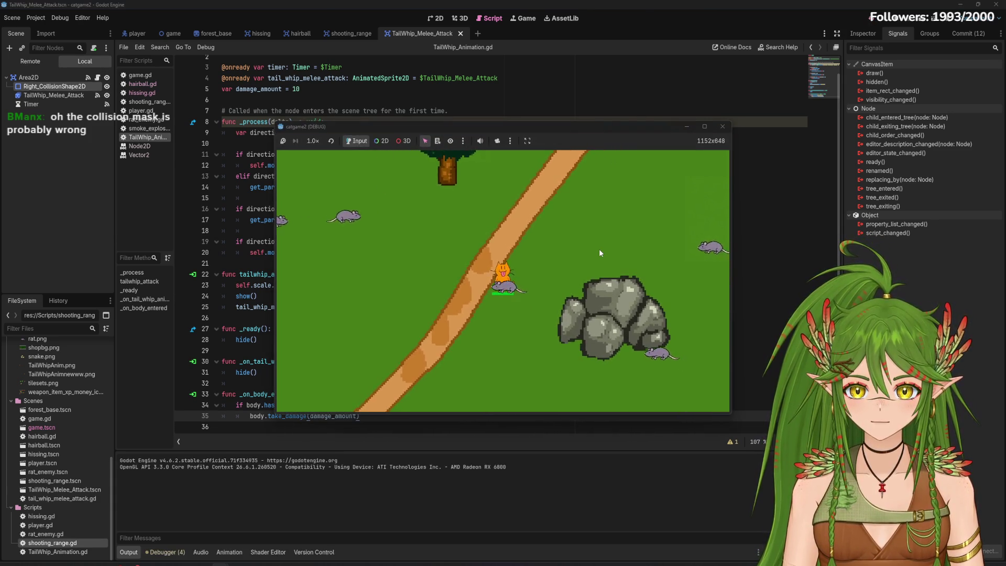
key("d")
key("F8")
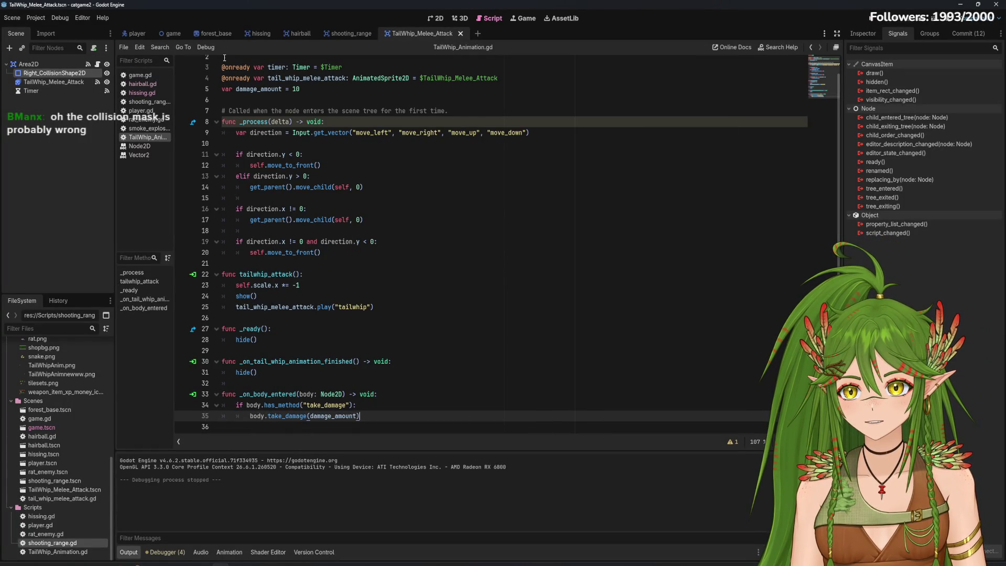
Pass through the hissing scene and show TailWhip_Melee_Attack in the 2D editor
left_click(257, 33)
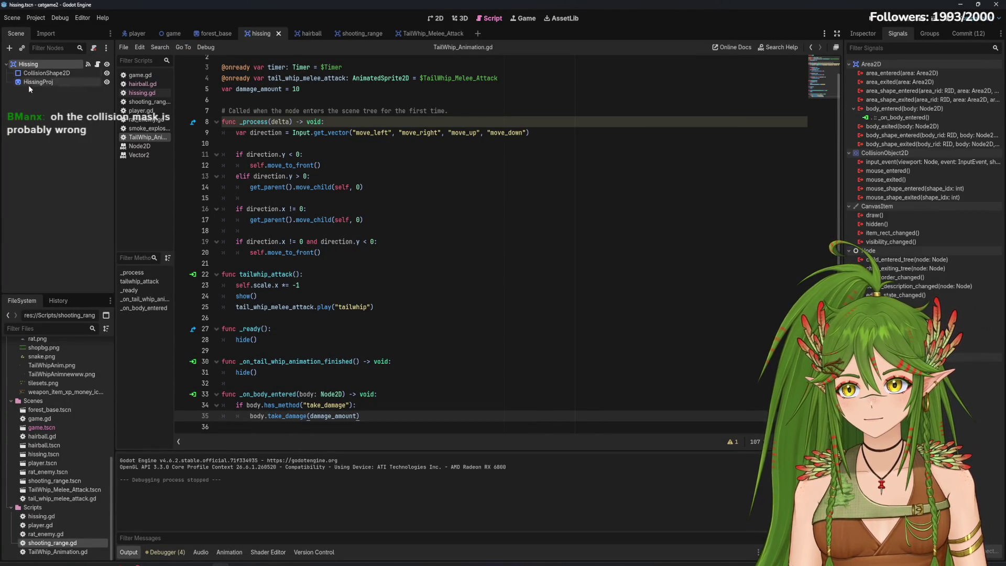
left_click(427, 33)
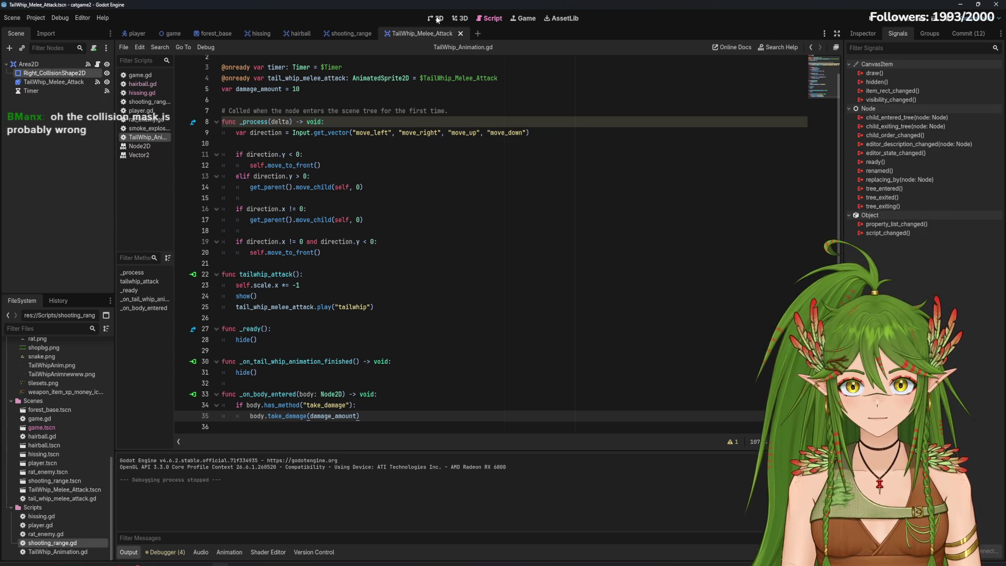
left_click(439, 18)
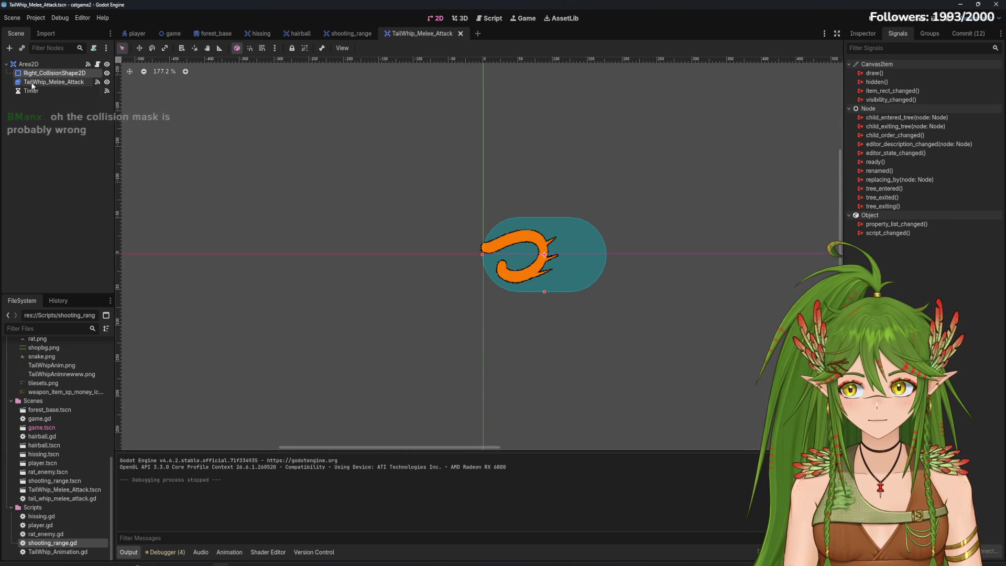
Compare Right_CollisionShape2D's properties with the hairball's CollisionShape2D
left_click(870, 36)
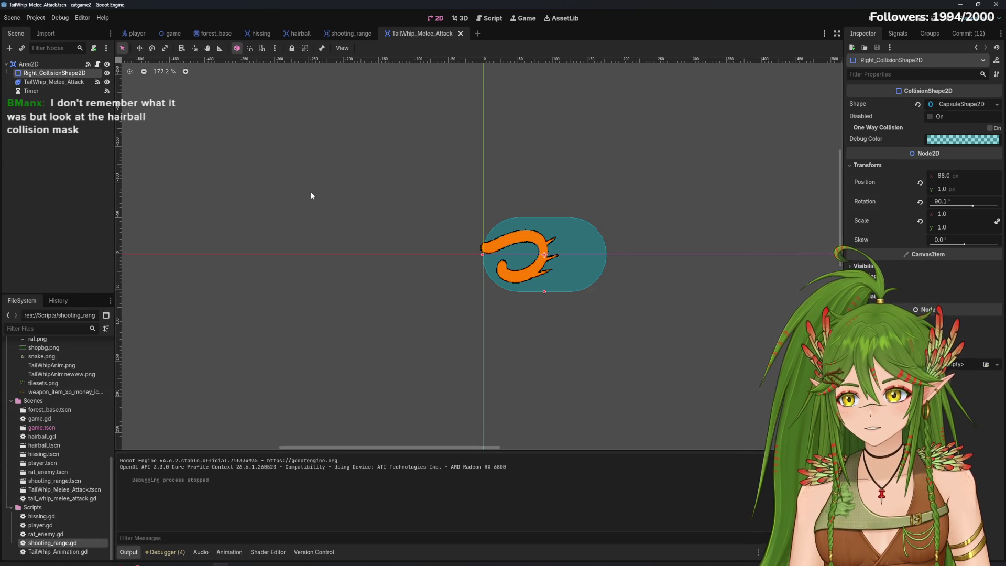
left_click(301, 34)
left_click(43, 82)
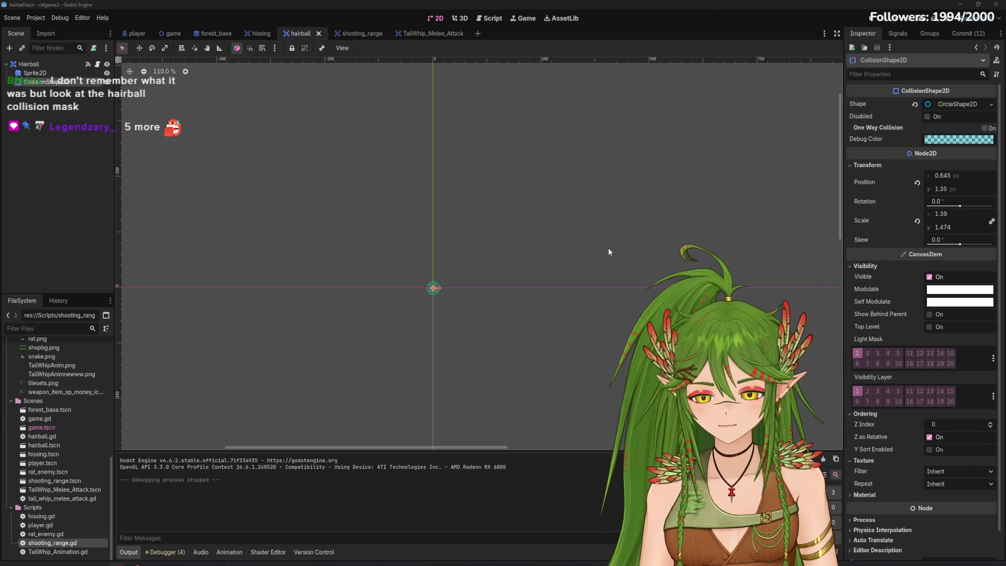
left_click(427, 33)
Expand Visibility and Ordering, check shooting_range, then select the melee attack's Area2D root
left_click(867, 276)
left_click(867, 267)
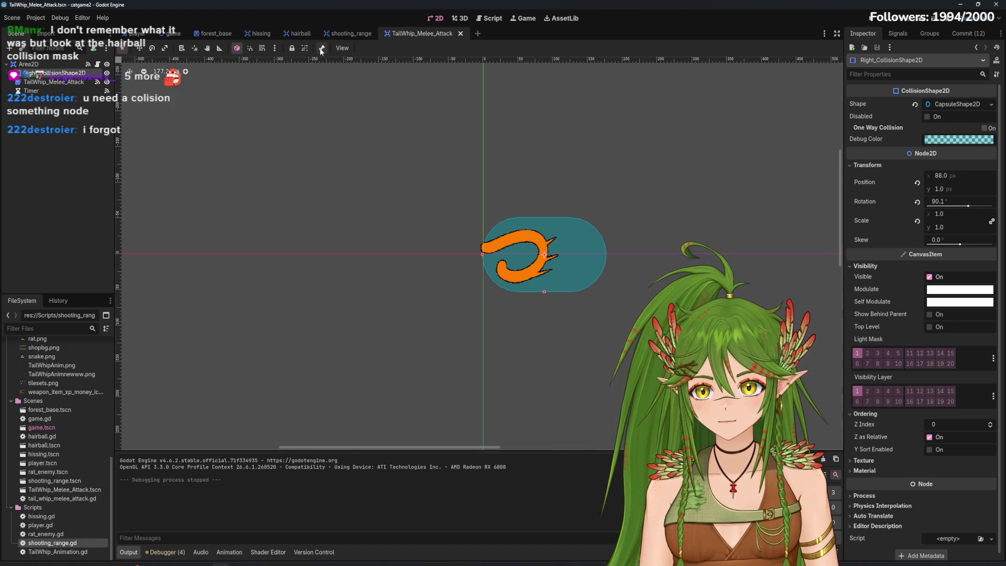
left_click(352, 33)
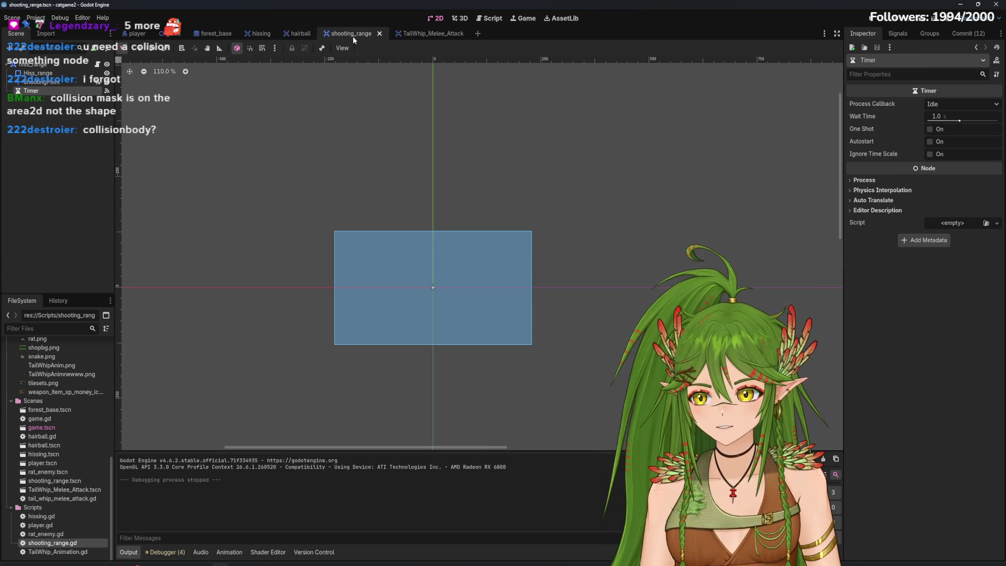
left_click(416, 33)
left_click(32, 64)
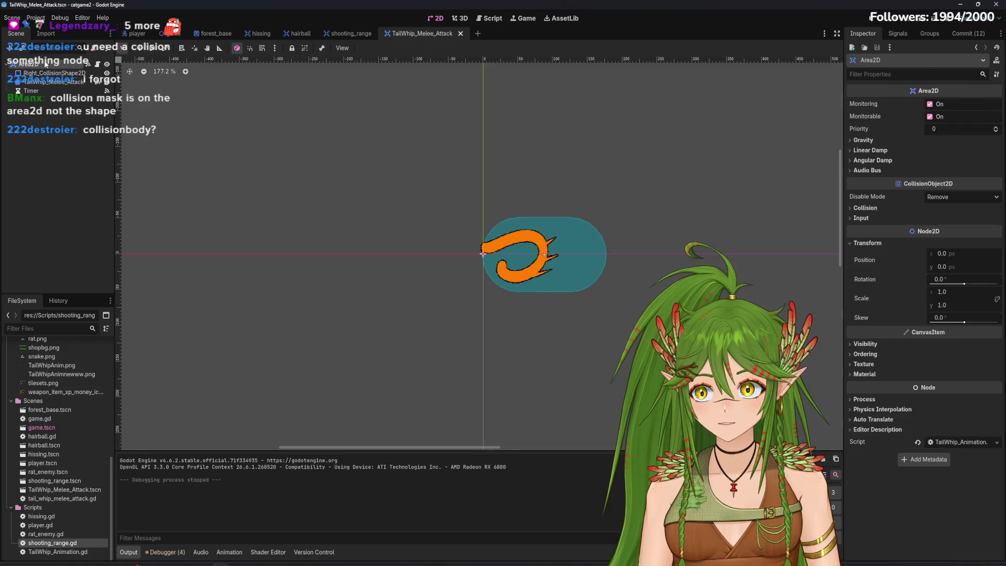
left_click(52, 73)
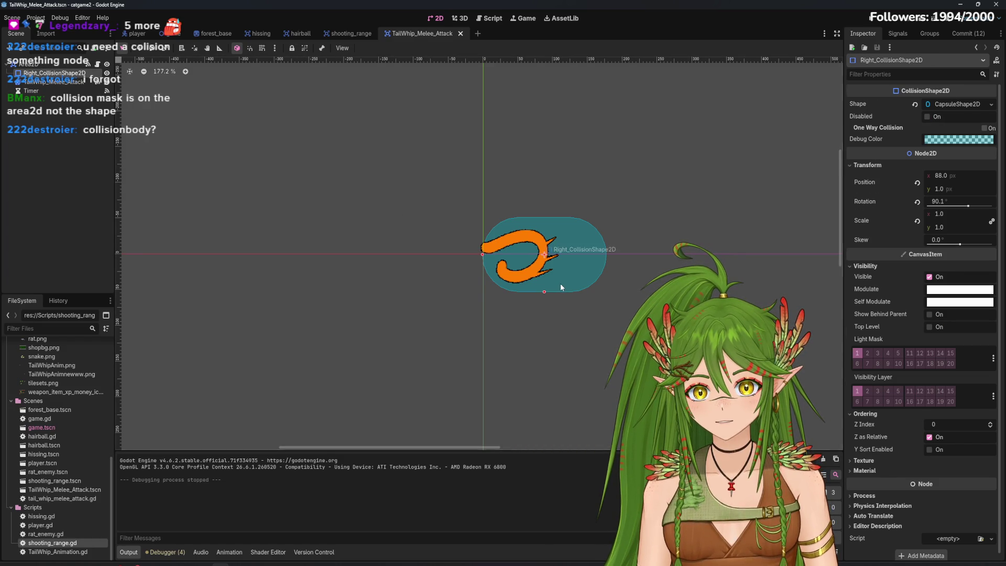
left_click(49, 65)
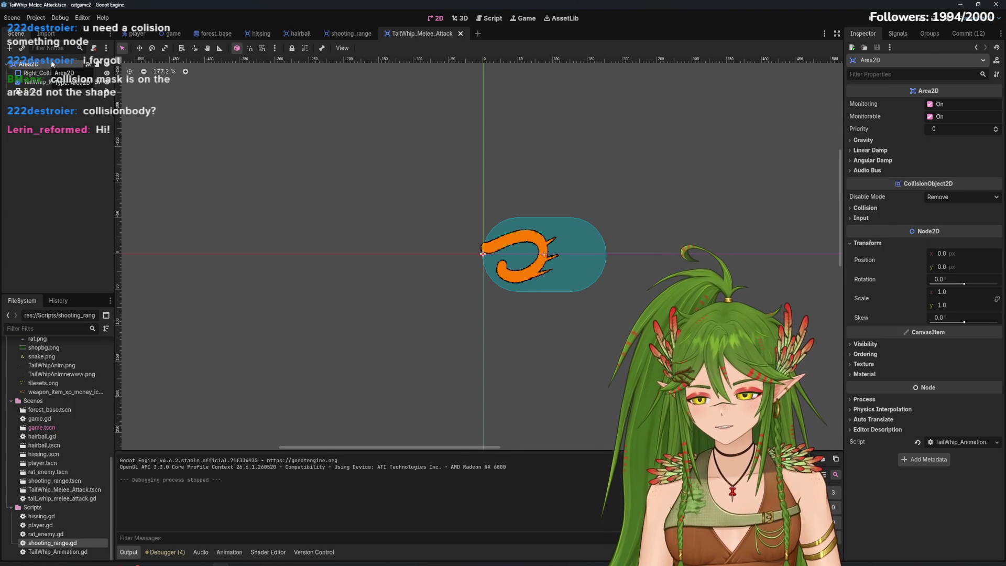
Search 'collis' for a new child node, cancel without adding, and go to the hairball scene
left_click(9, 48)
type("coll")
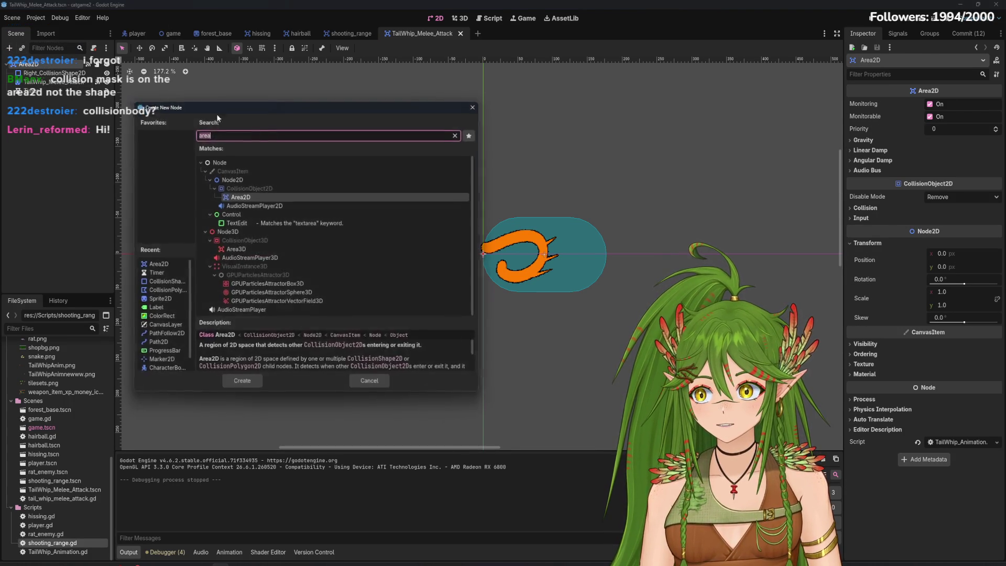
type("is")
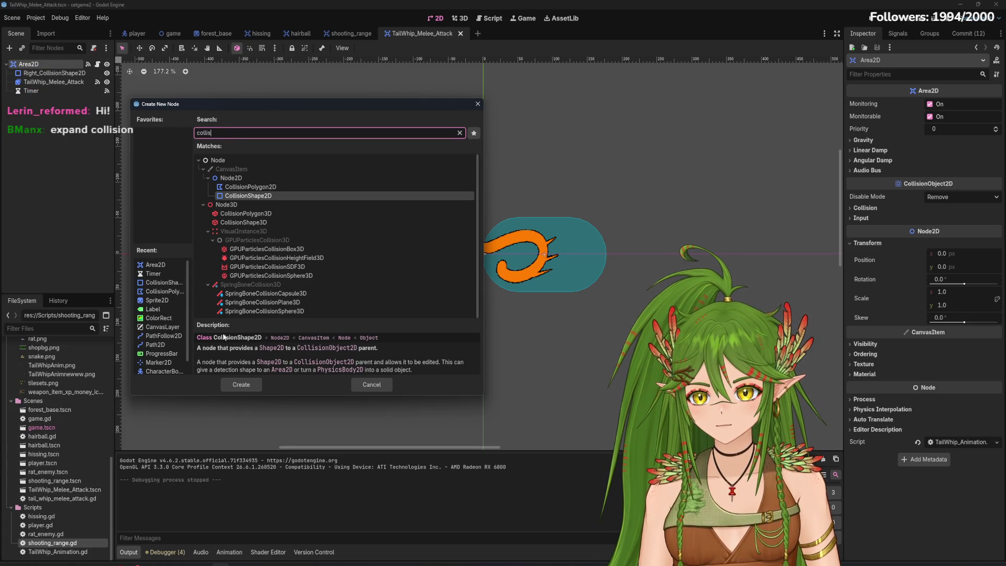
key("Escape")
left_click(300, 33)
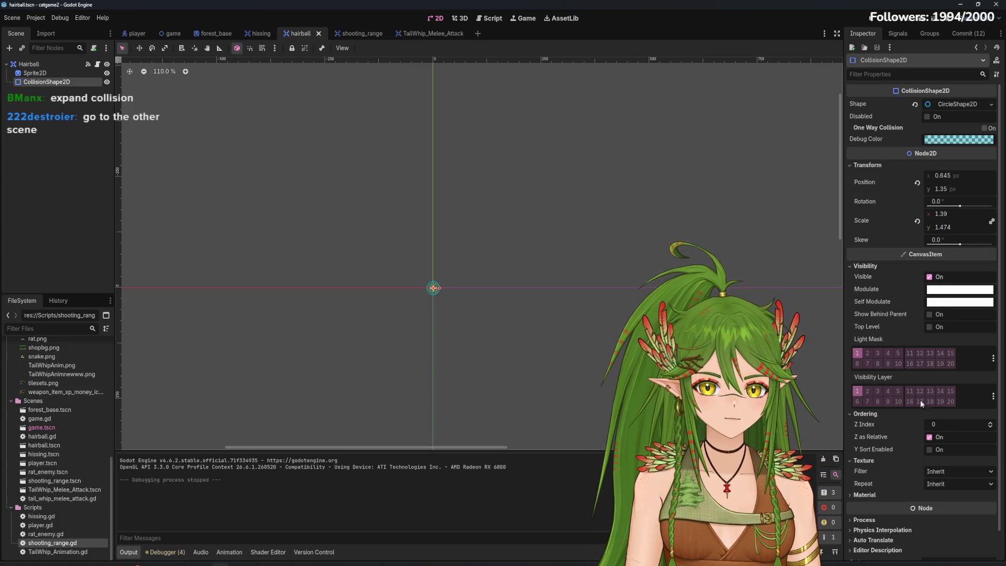
Browse the hairball CollisionShape2D's Material and other properties, comparing with the Sprite2D
left_click(878, 494)
scroll(889, 468, "down", 2)
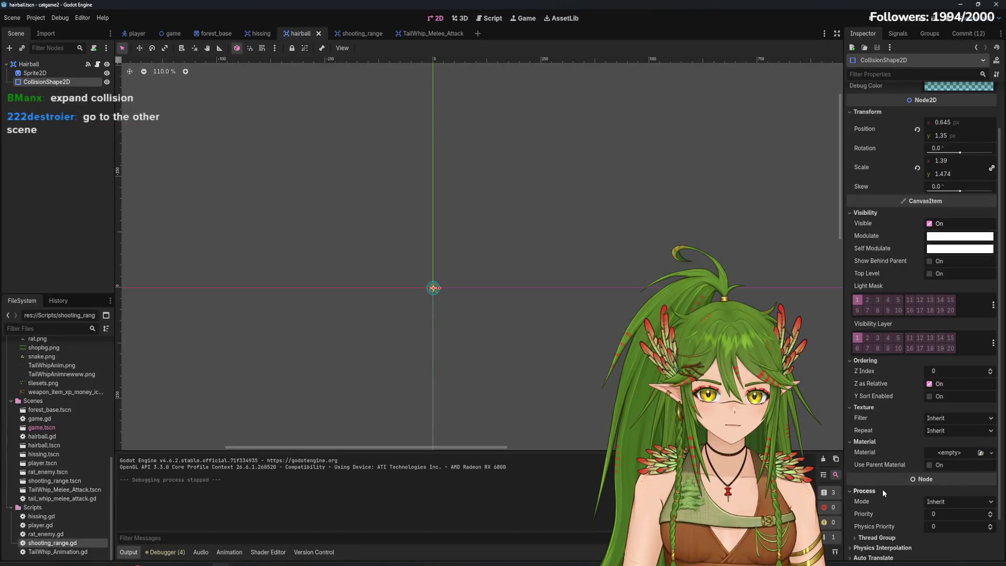
scroll(882, 489, "up", 2)
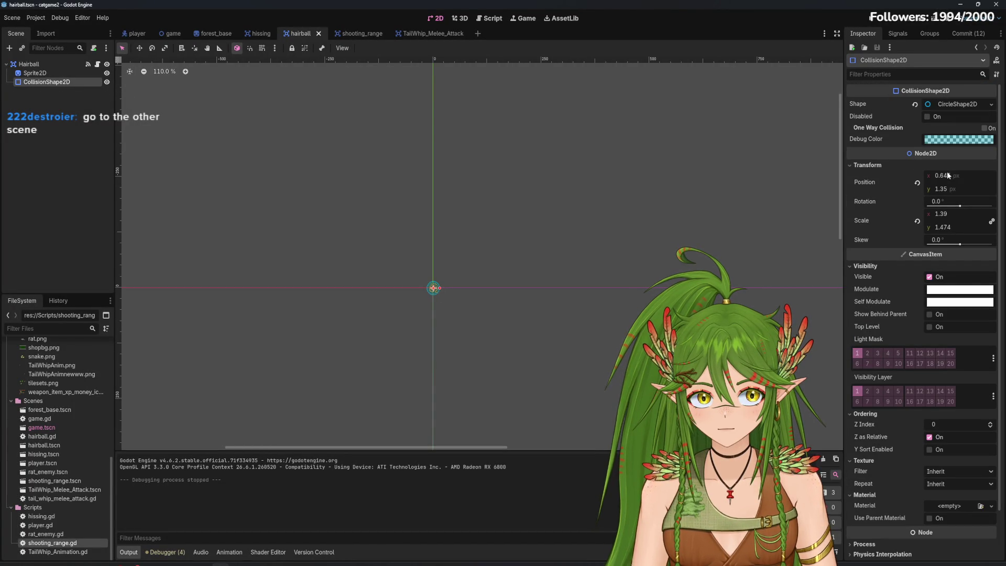
left_click(53, 73)
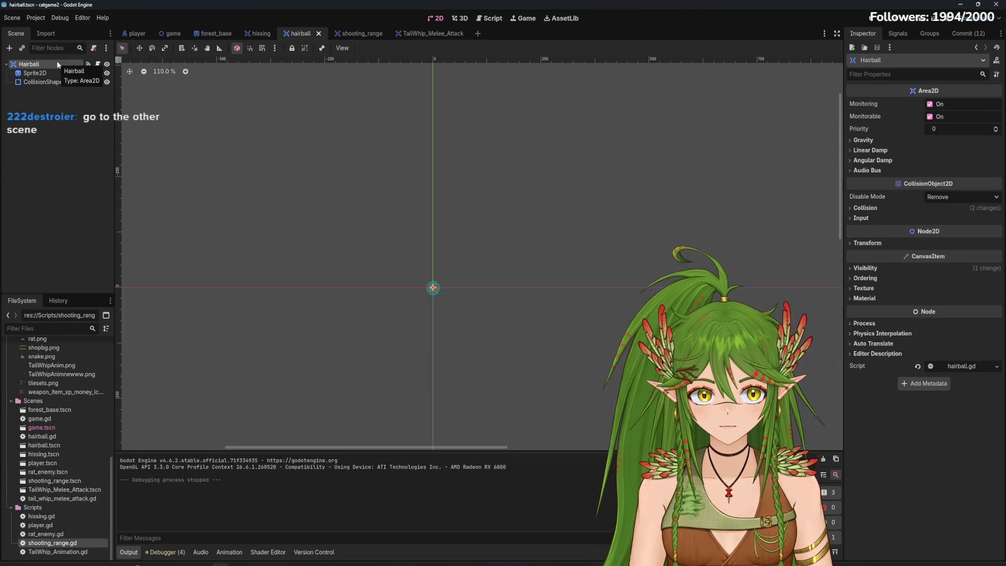
left_click(56, 82)
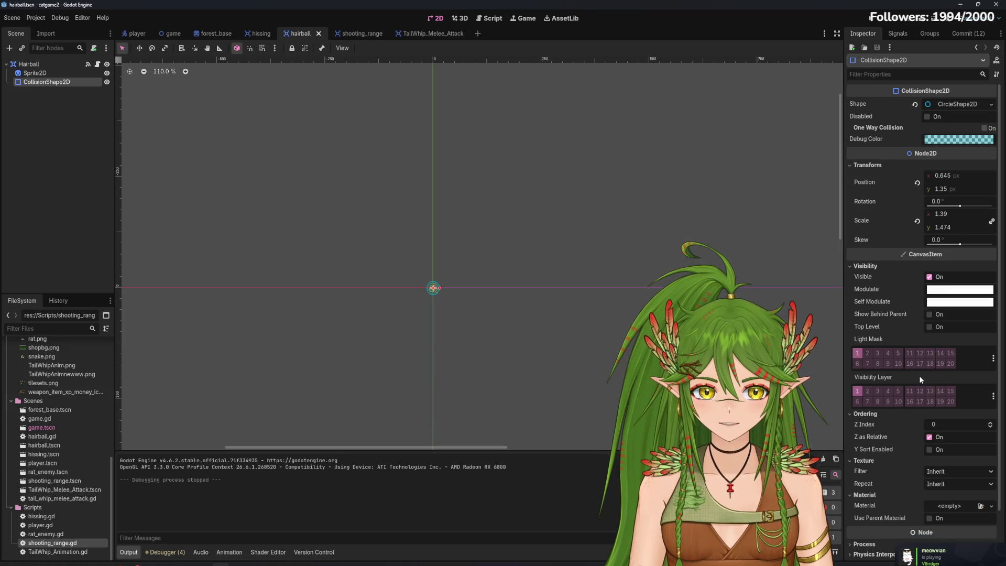
Compare with TailWhip's Right_CollisionShape2D, then select the Hairball root Area2D
key("ctrl+Tab")
key("ctrl+Tab")
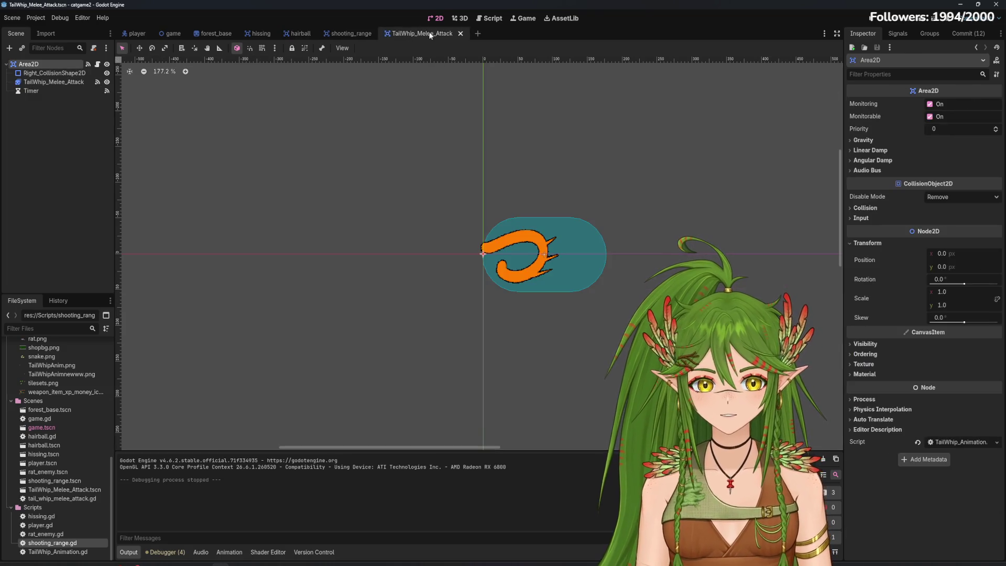
left_click(55, 72)
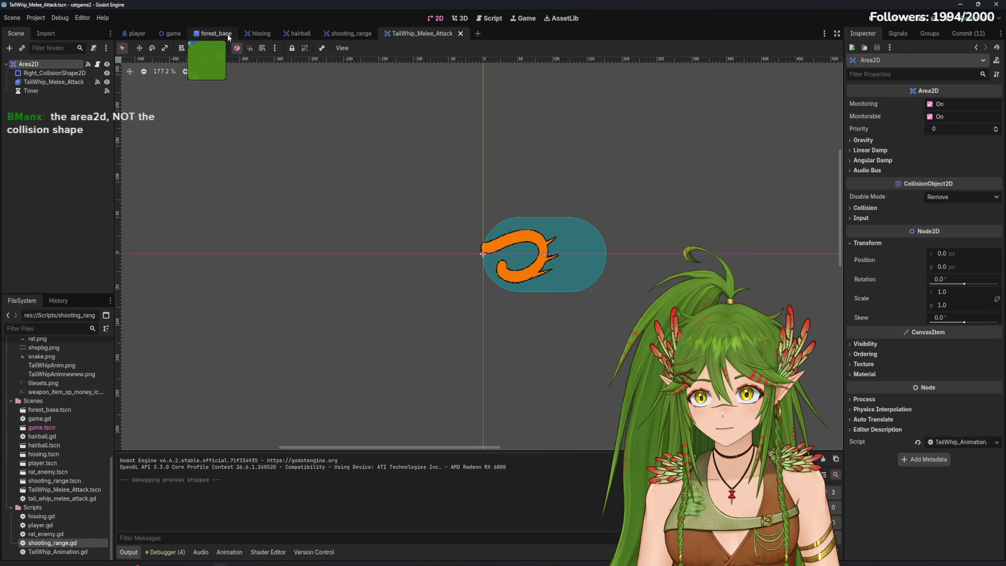
left_click(301, 34)
left_click(21, 65)
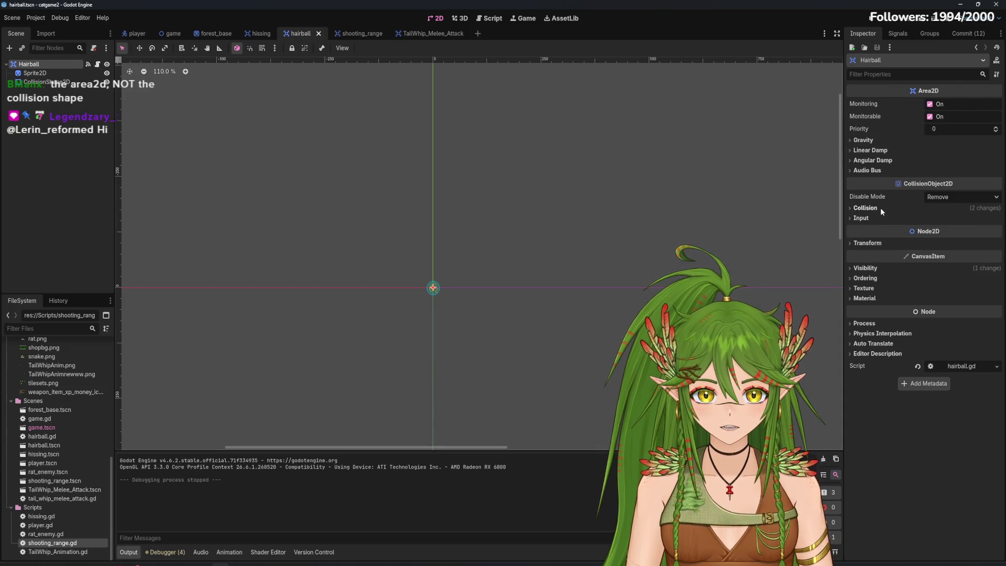
Try putting the attack area on visibility and light mask layer 2, then undo it
left_click(880, 207)
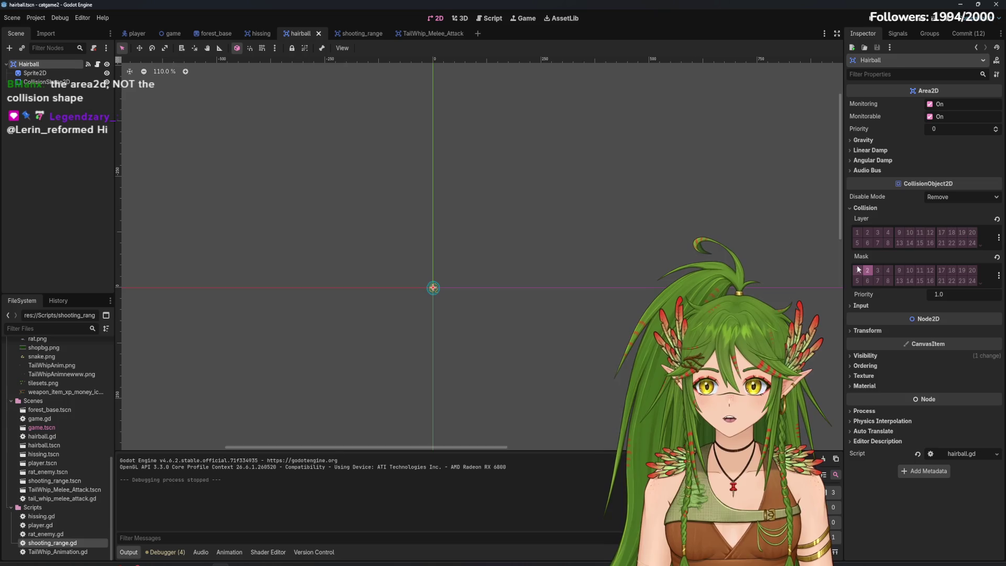
left_click(430, 33)
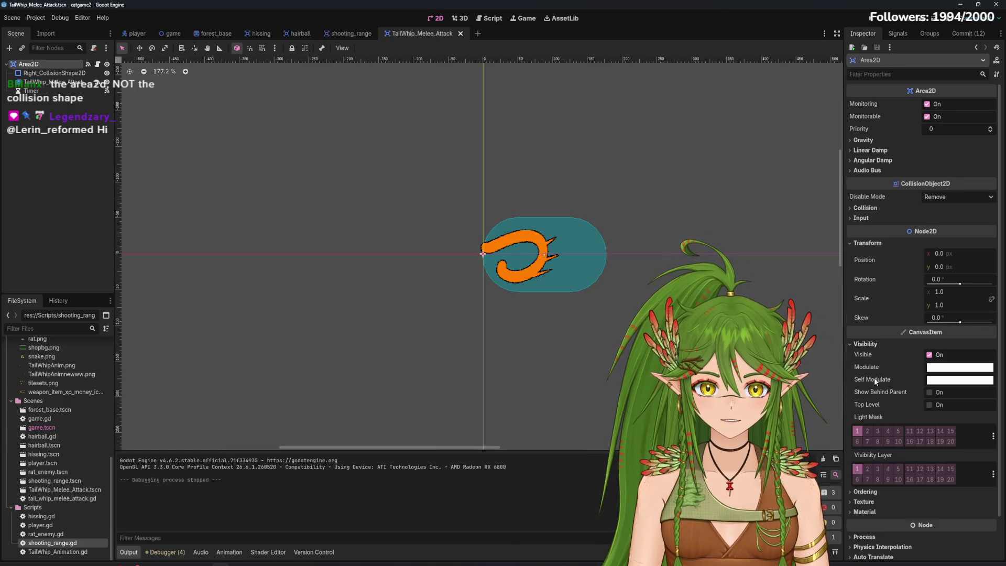
left_click(868, 469)
left_click(867, 432)
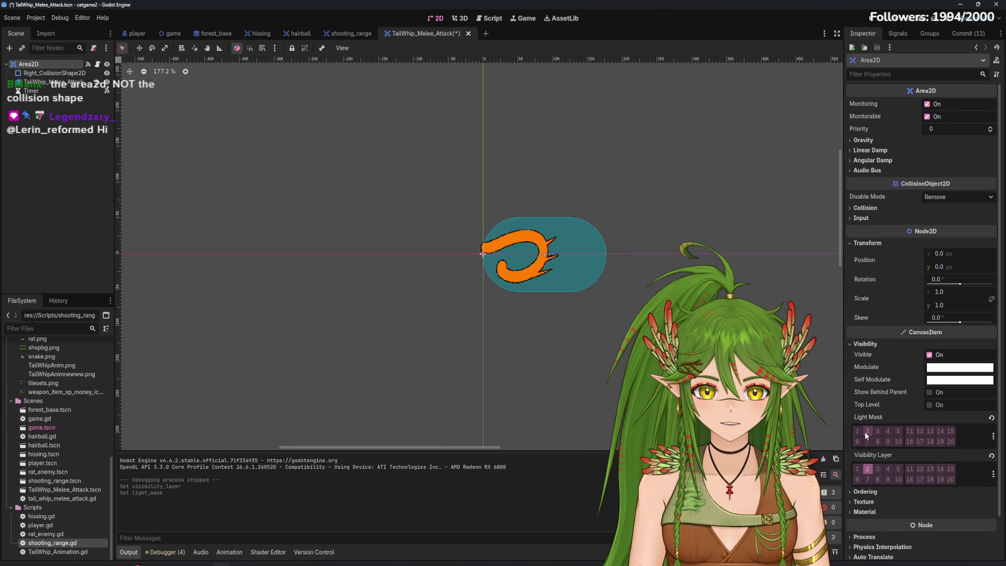
left_click(300, 33)
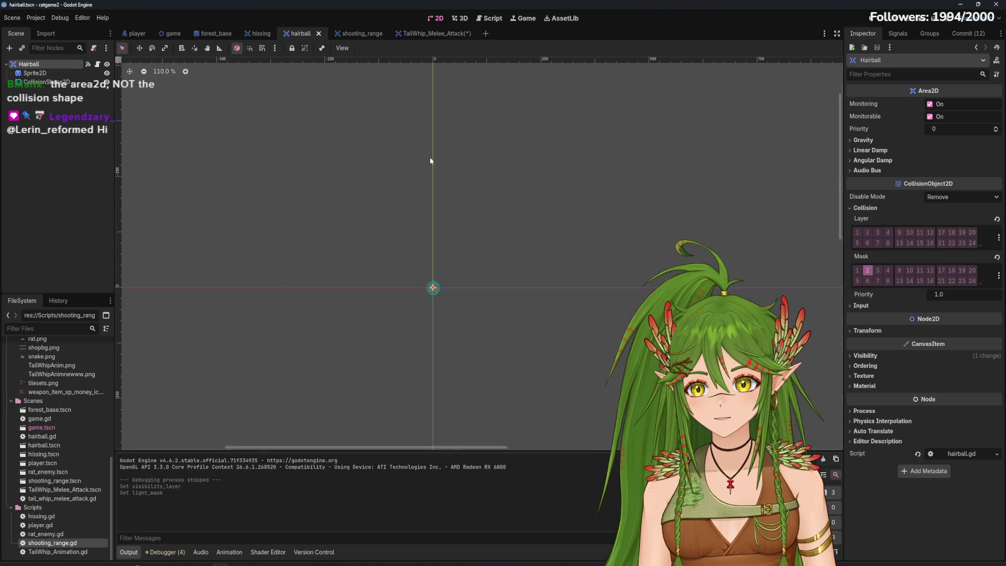
left_click(422, 33)
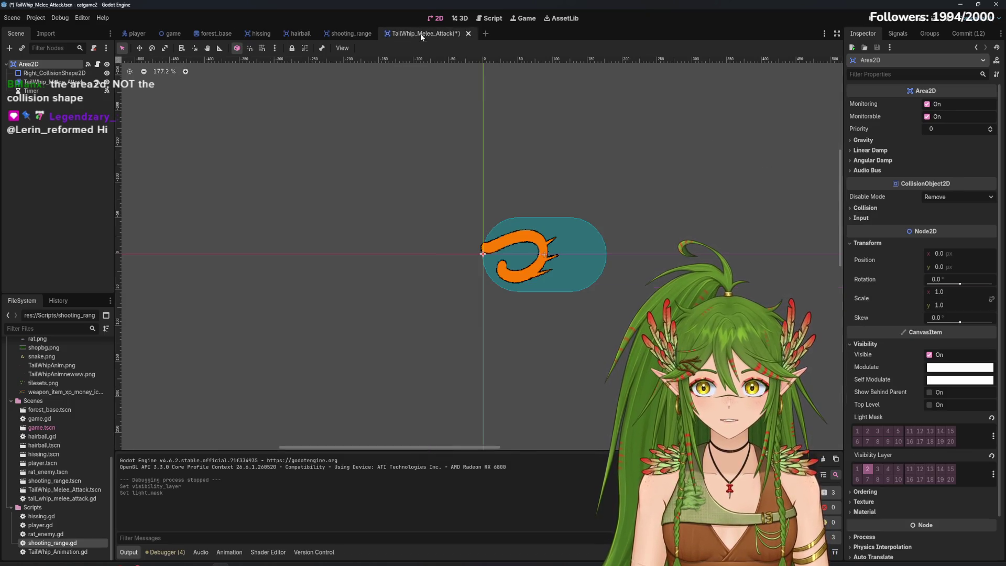
key("ctrl+z")
key("ctrl+z")
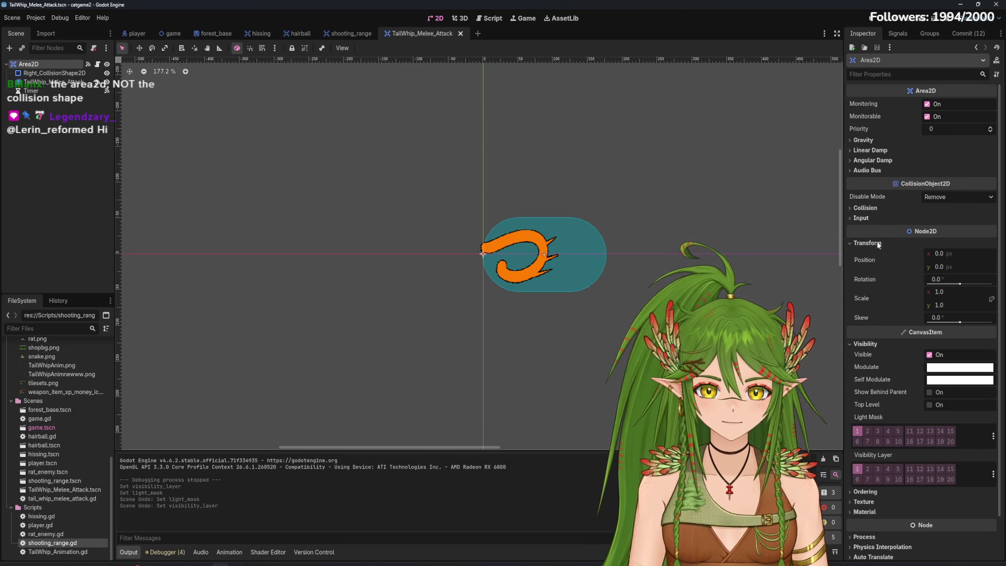
Set the attack area's collision mask to layer 2 only, clear layer 1, and save
left_click(878, 207)
left_click(857, 270)
left_click(867, 270)
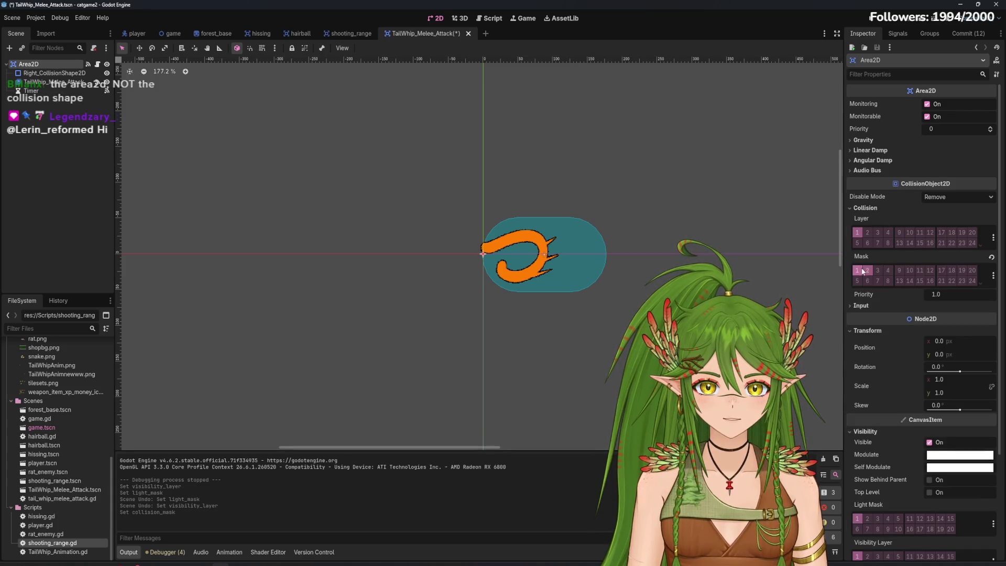
left_click(858, 232)
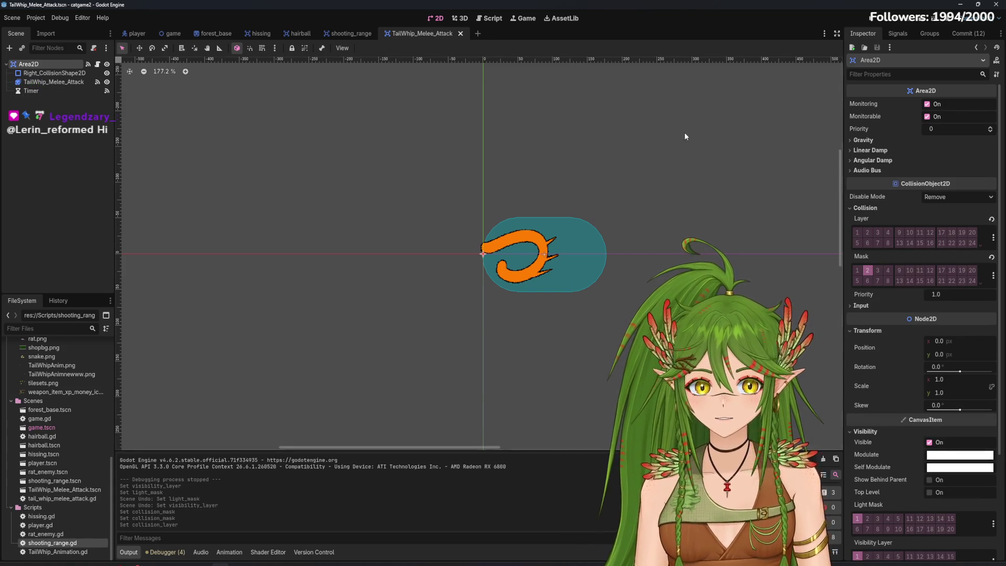
key("ctrl+s")
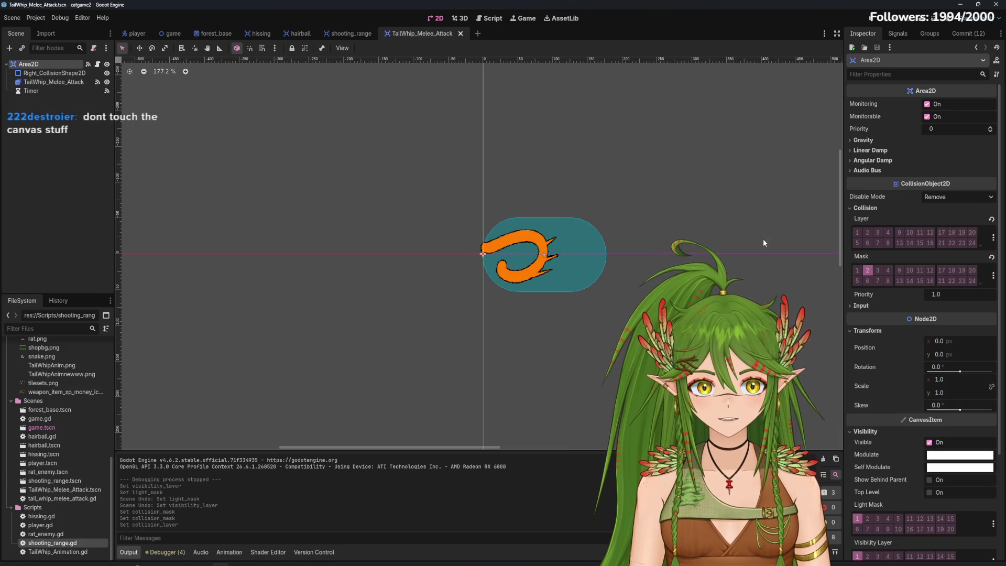
left_click(297, 33)
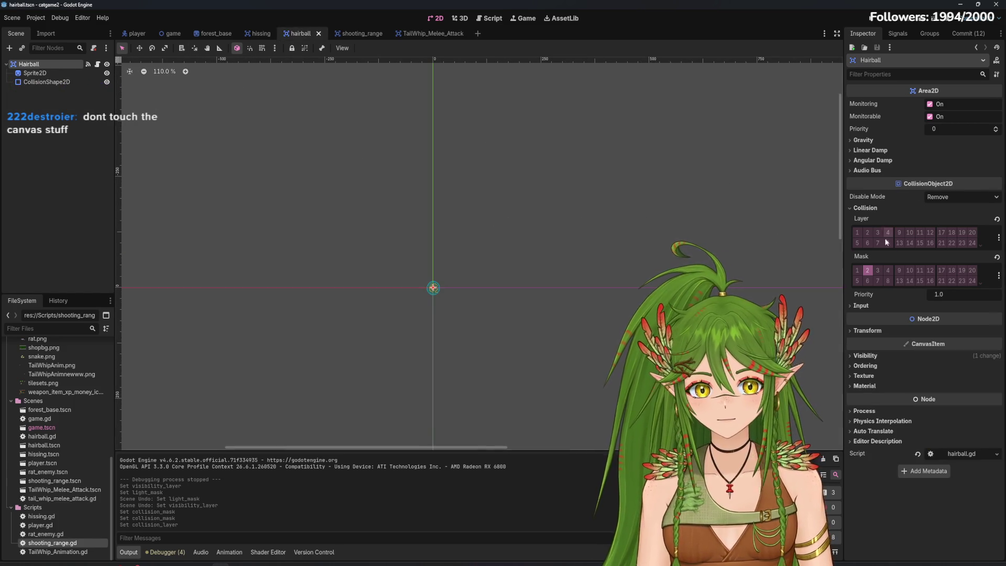
left_click(431, 34)
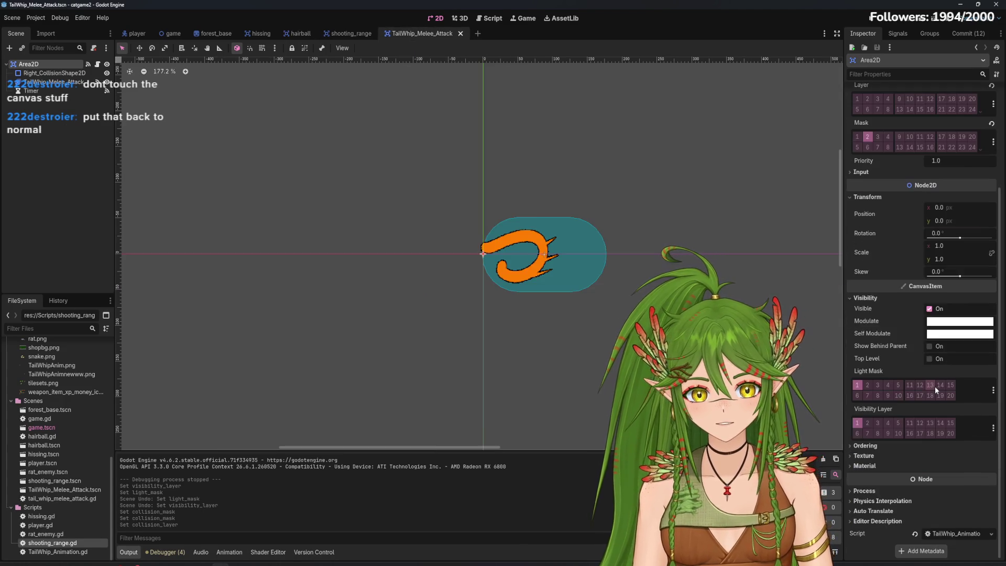
Run the game, walk the cat among the rats tail-whipping them, then close it
left_click(883, 19)
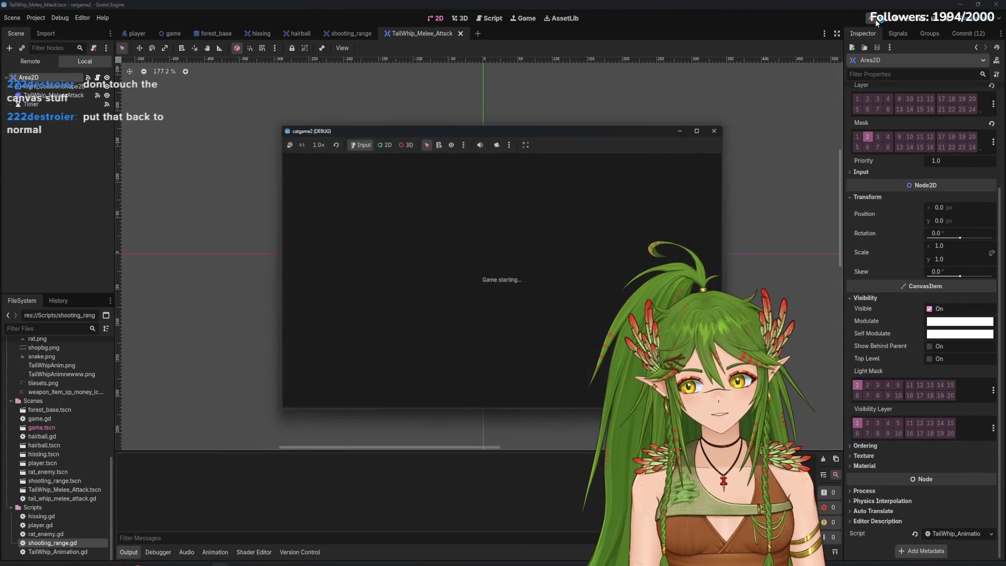
key("Down")
key("Right")
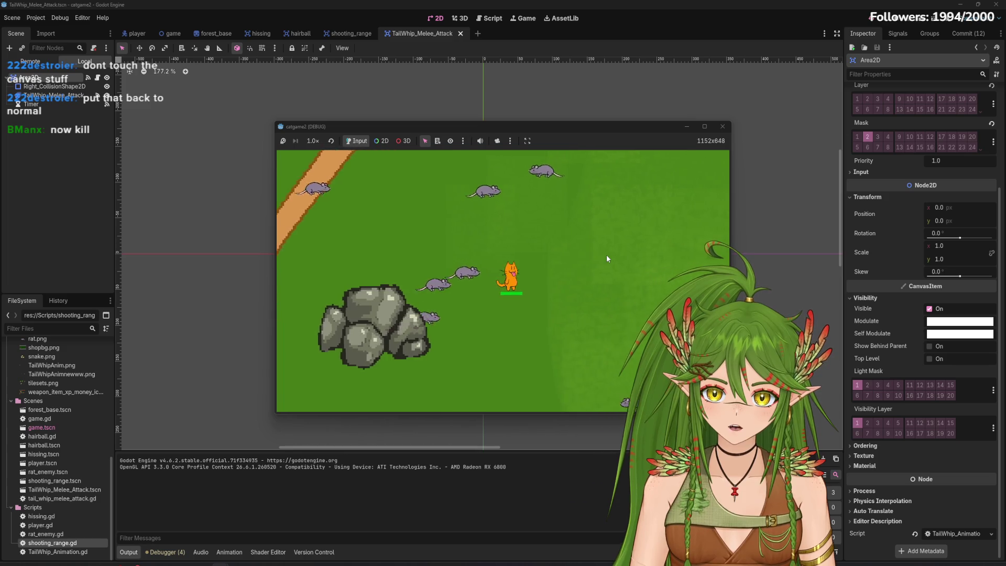
left_click(478, 282)
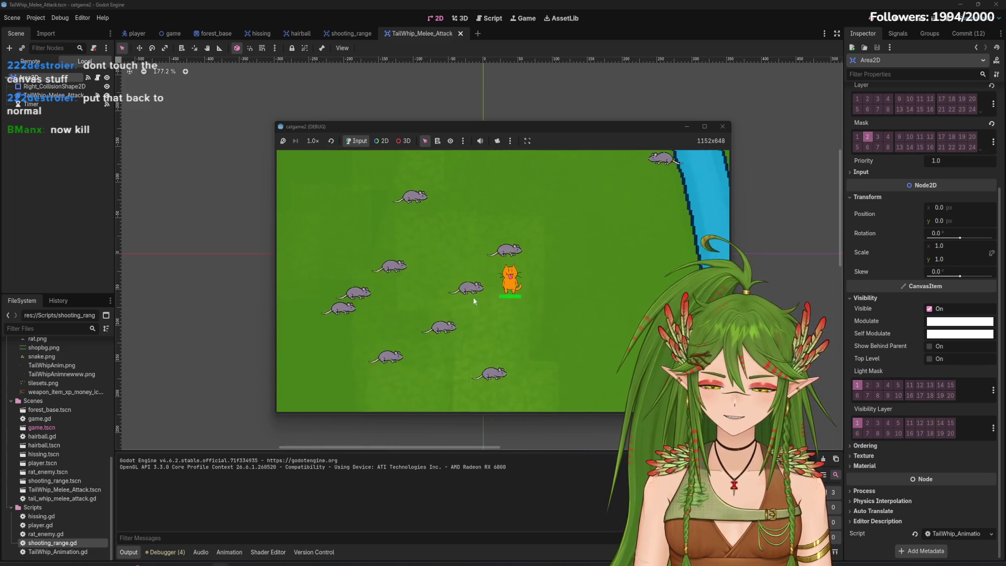
left_click(477, 272)
key("Left")
left_click(523, 298)
key("Left")
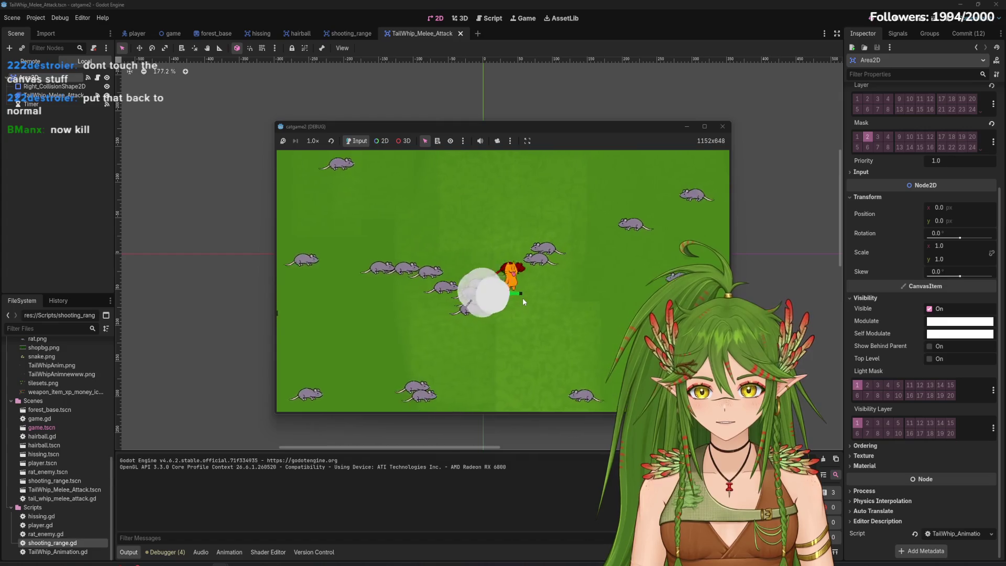
left_click(723, 127)
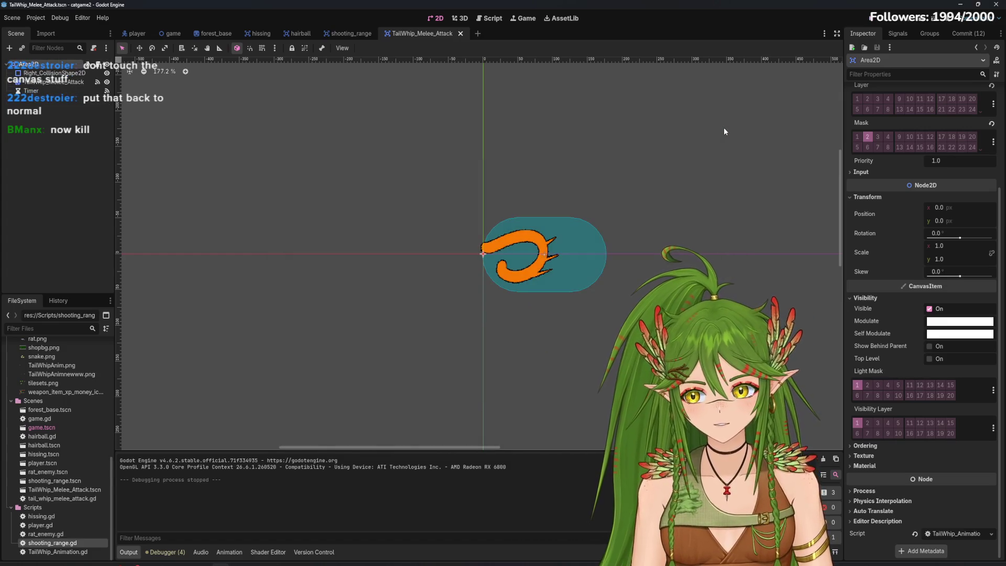
key("ctrl+F3")
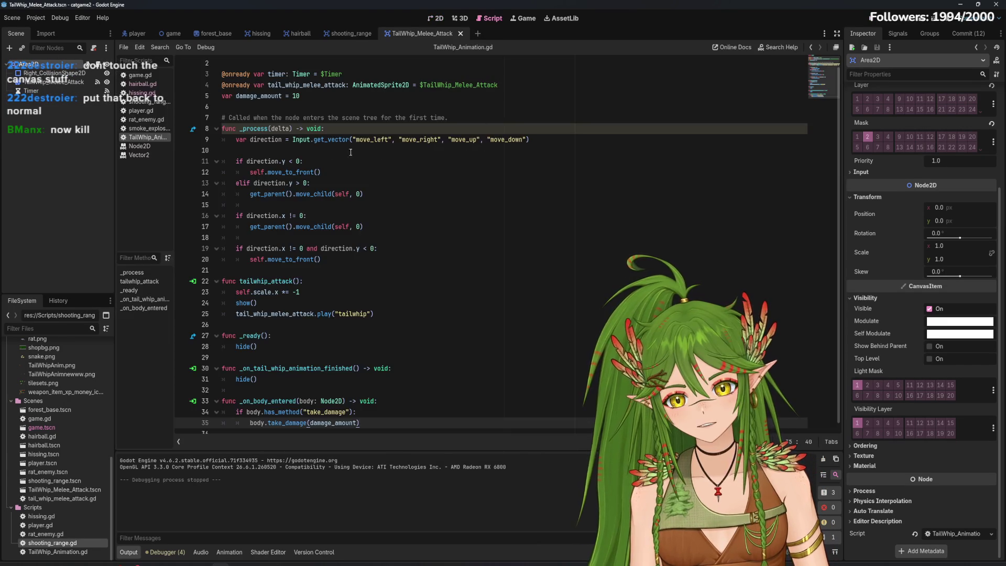
left_click(147, 102)
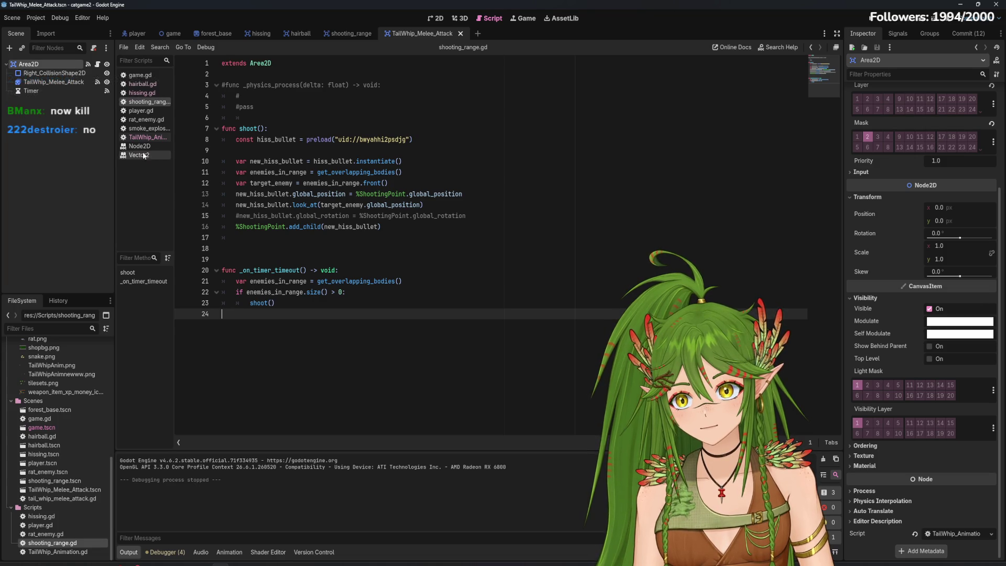
left_click(151, 138)
scroll(302, 376, "down", 1)
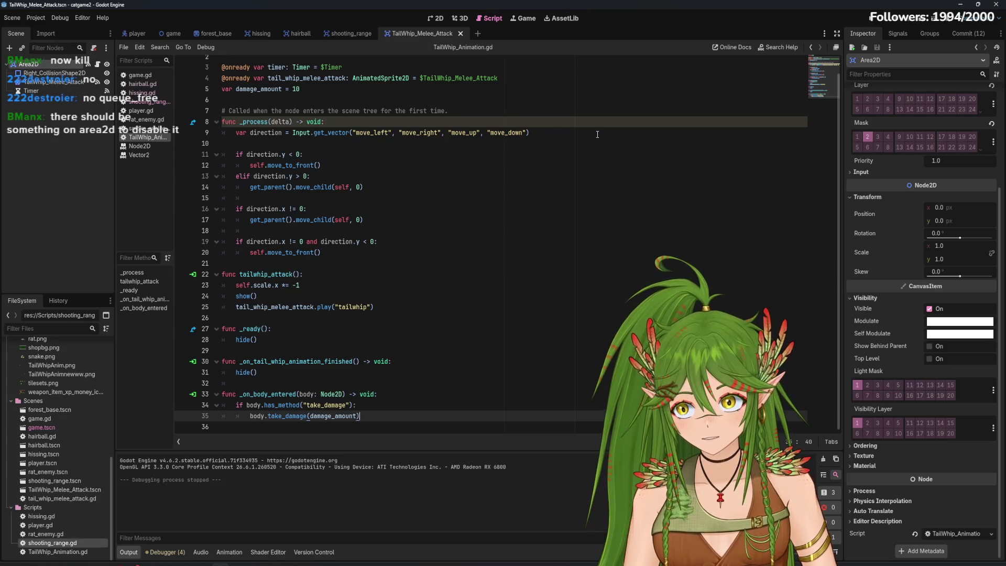
scroll(869, 231, "up", 3)
left_click(867, 232)
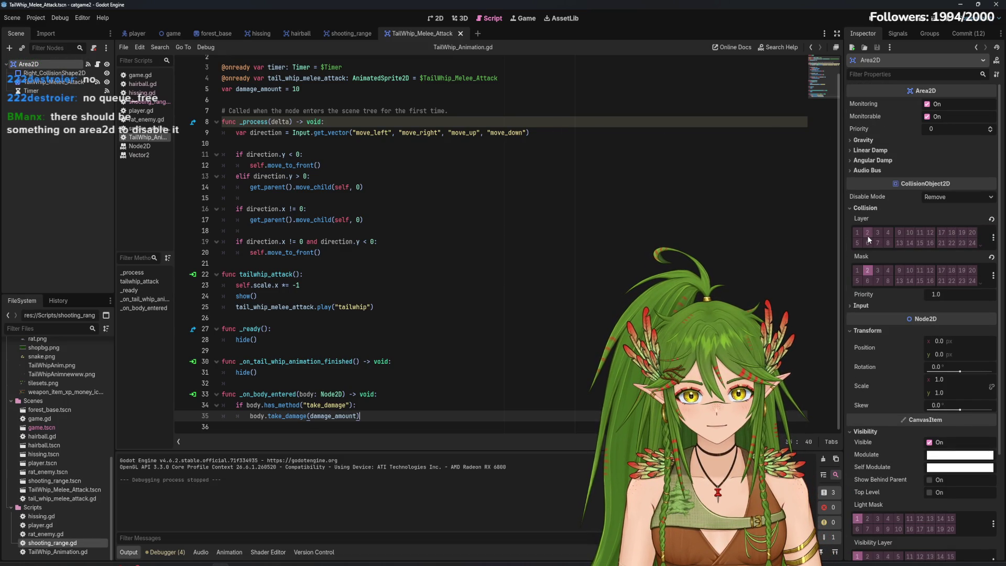
left_click(940, 198)
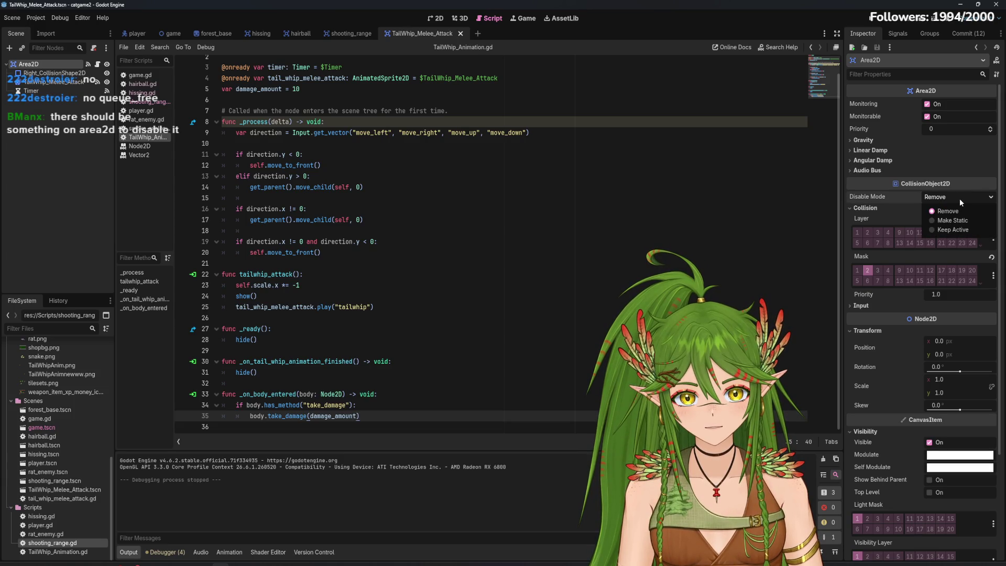
left_click(959, 200)
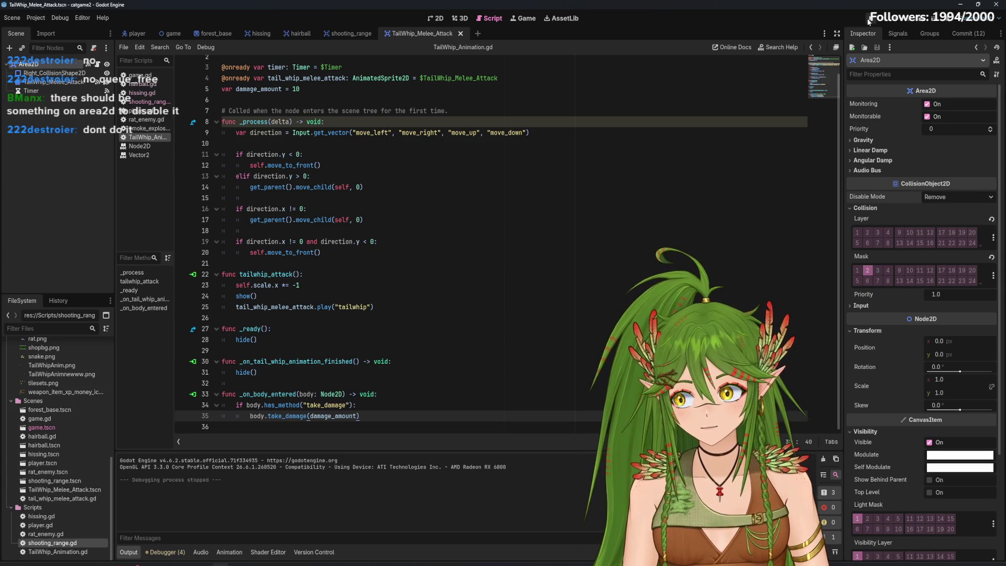
left_click(436, 18)
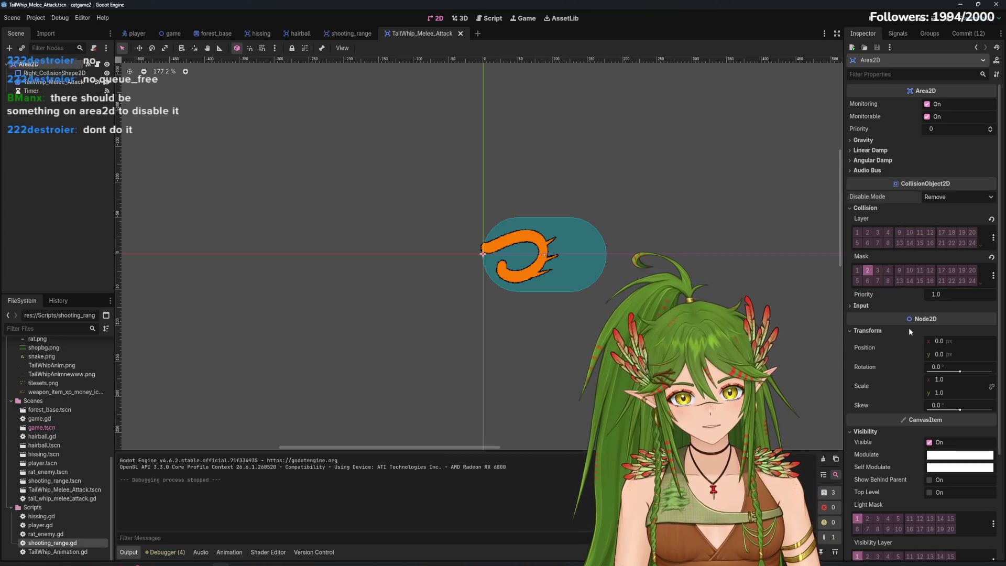
scroll(855, 427, "down", 3)
scroll(743, 89, "up", 1)
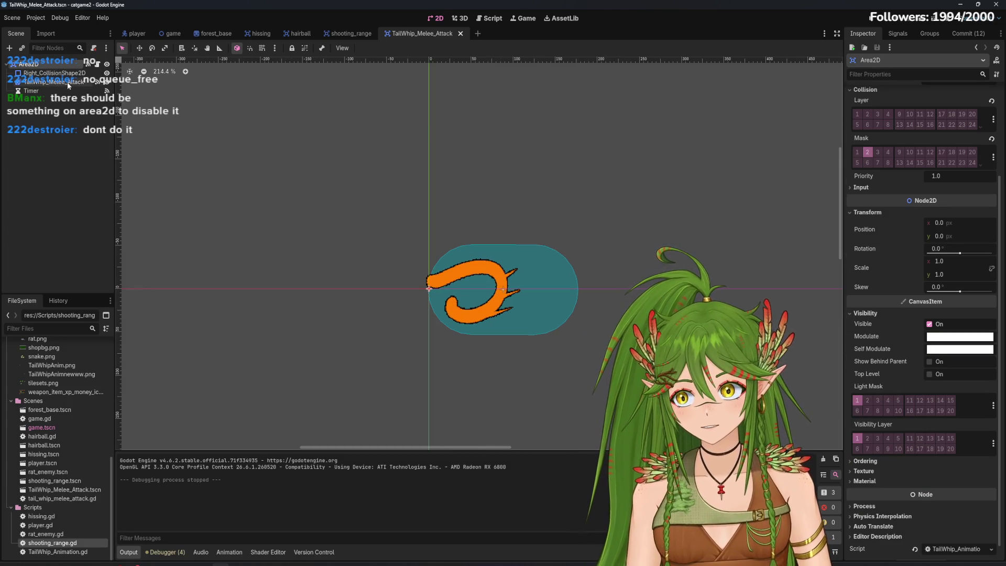
scroll(915, 258, "up", 5)
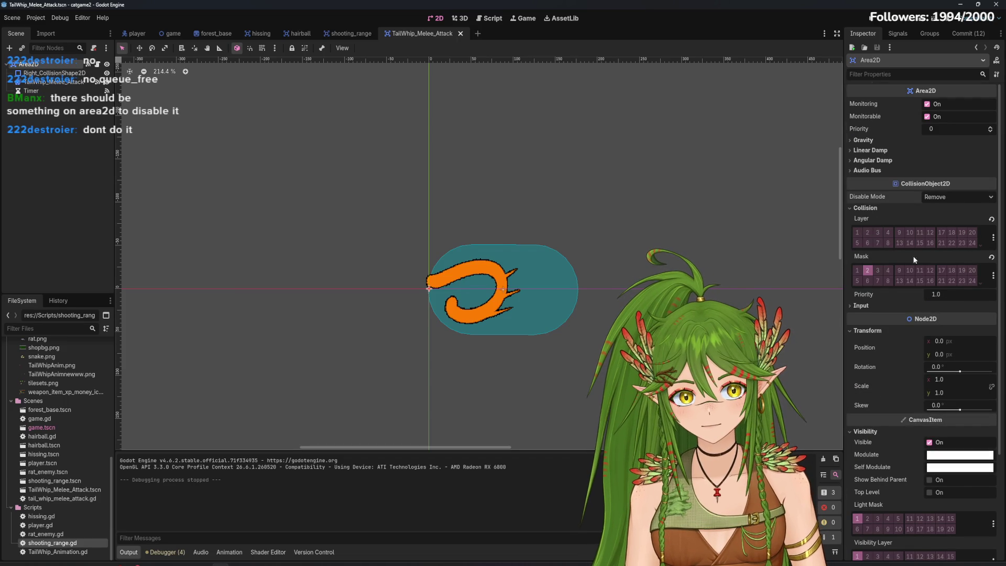
left_click(861, 306)
left_click(941, 198)
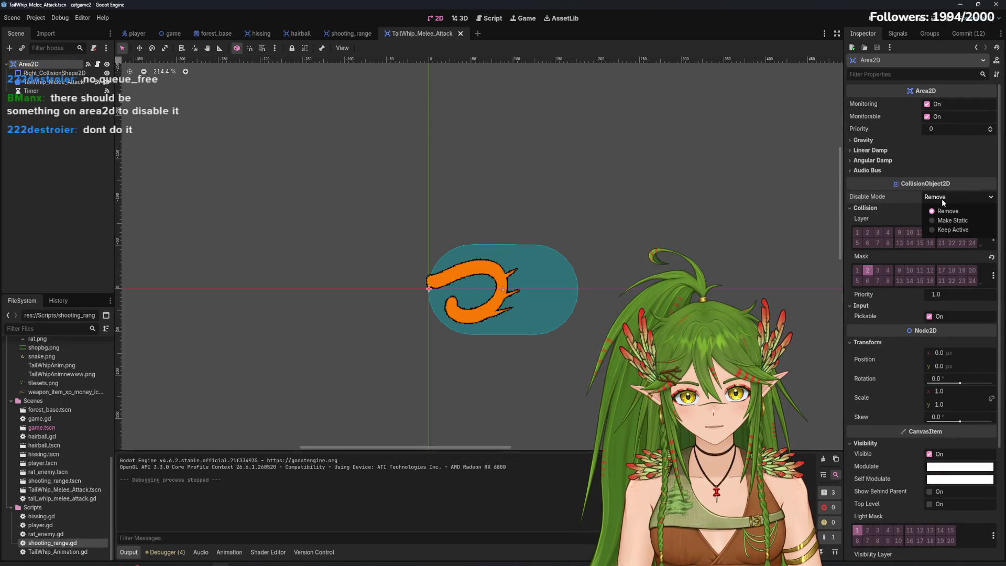
left_click(878, 200)
mouse_move(874, 198)
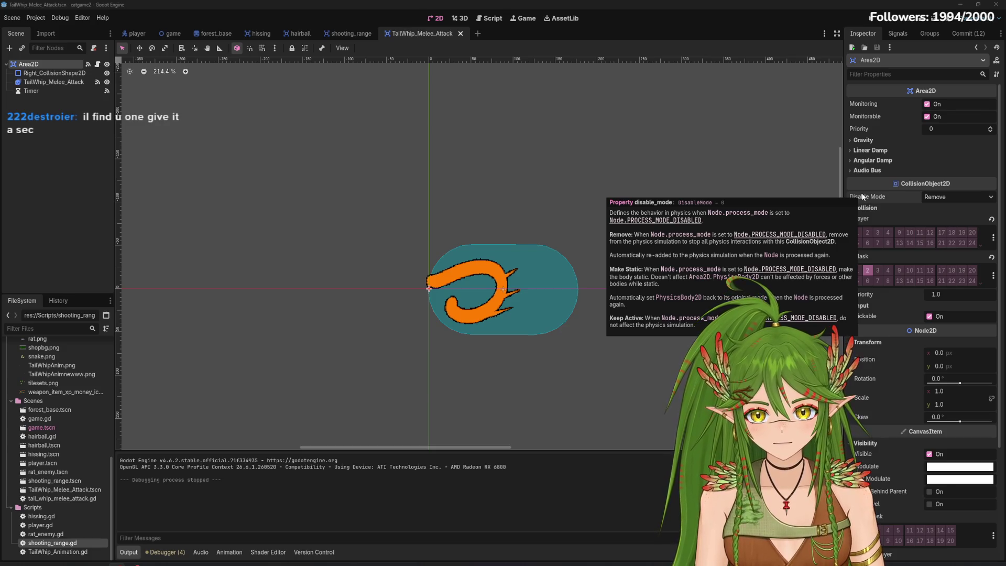
left_click(942, 198)
left_click(943, 223)
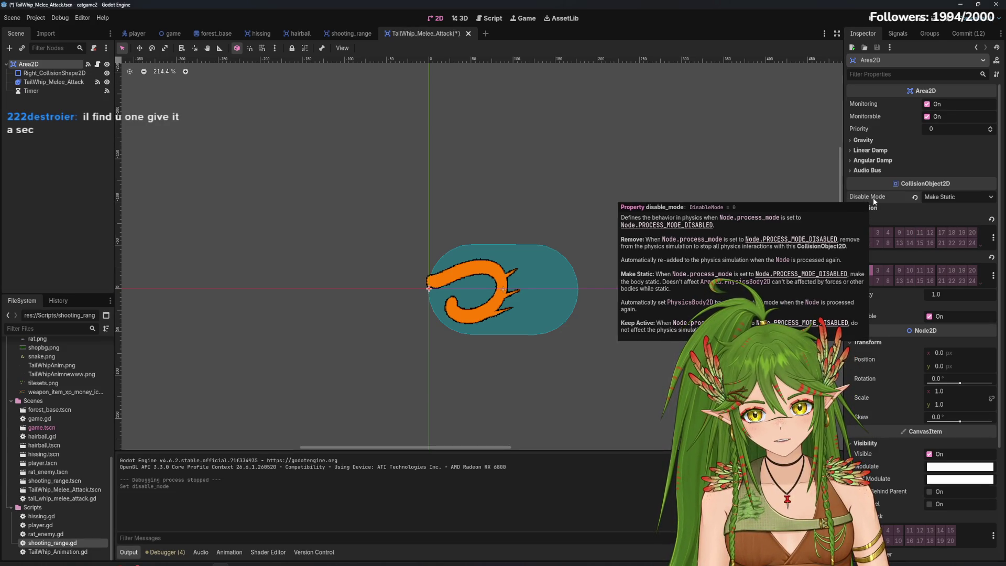
left_click(941, 199)
left_click(943, 210)
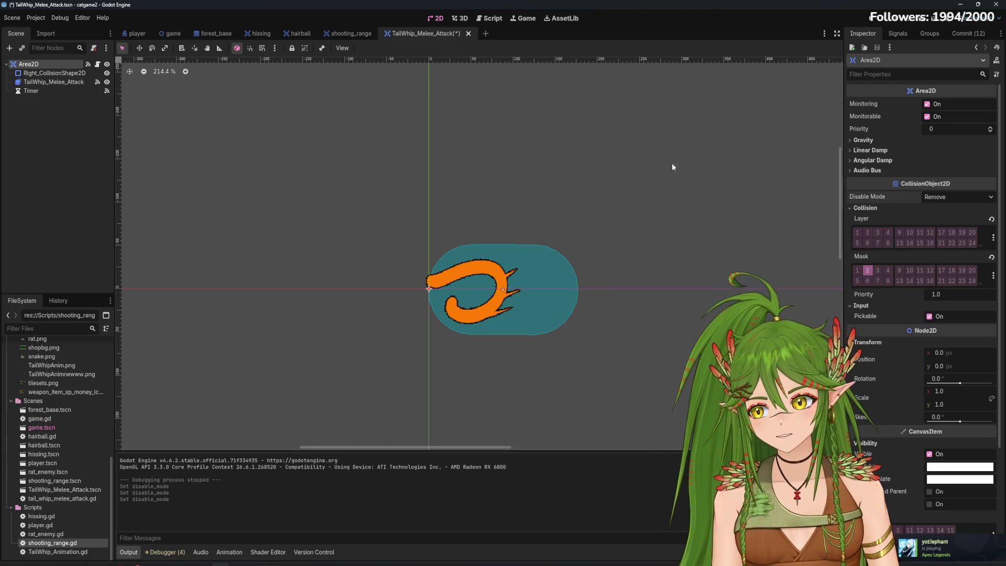
key("ctrl+s")
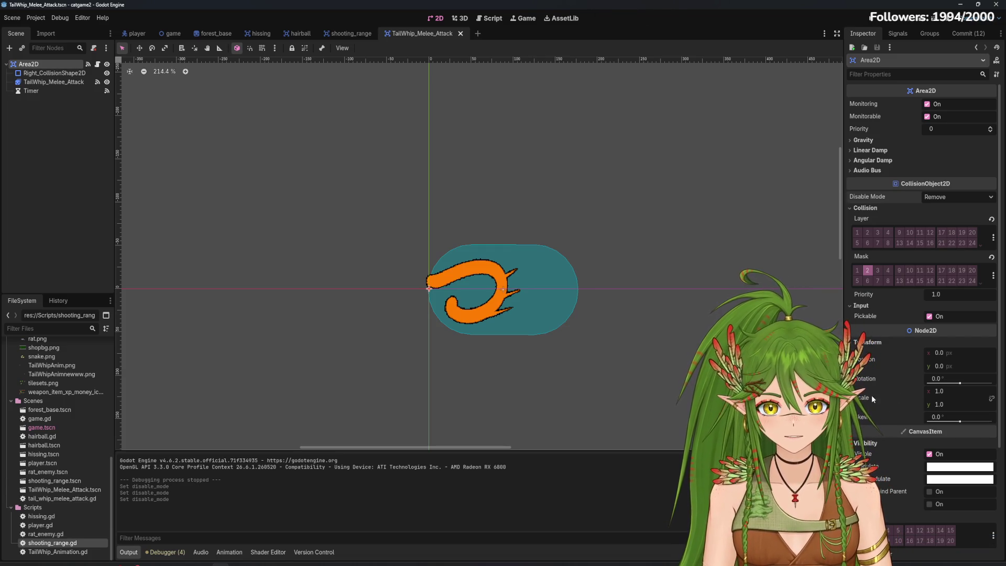
scroll(917, 395, "down", 3)
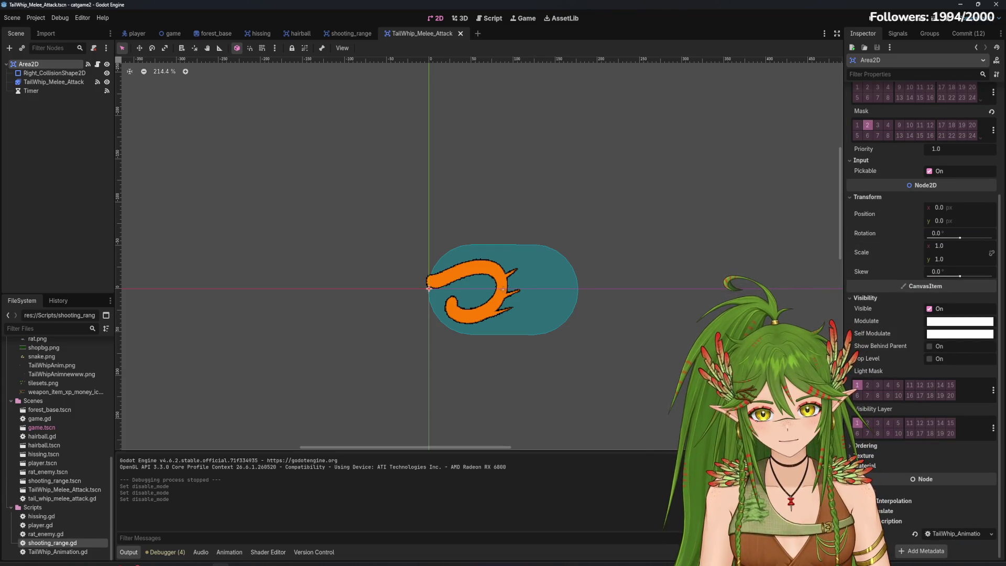
scroll(912, 466, "down", 1)
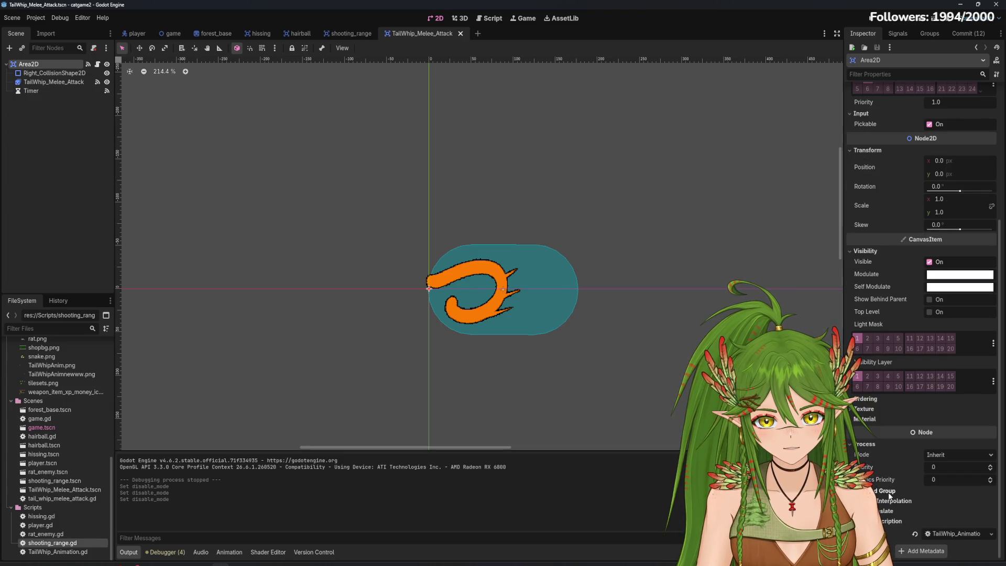
scroll(928, 479, "up", 4)
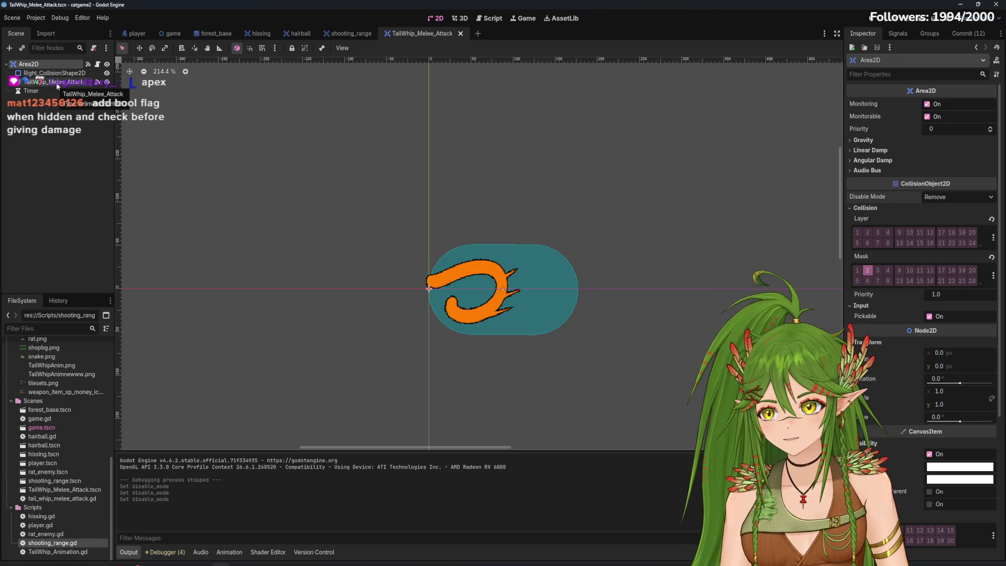
left_click(490, 20)
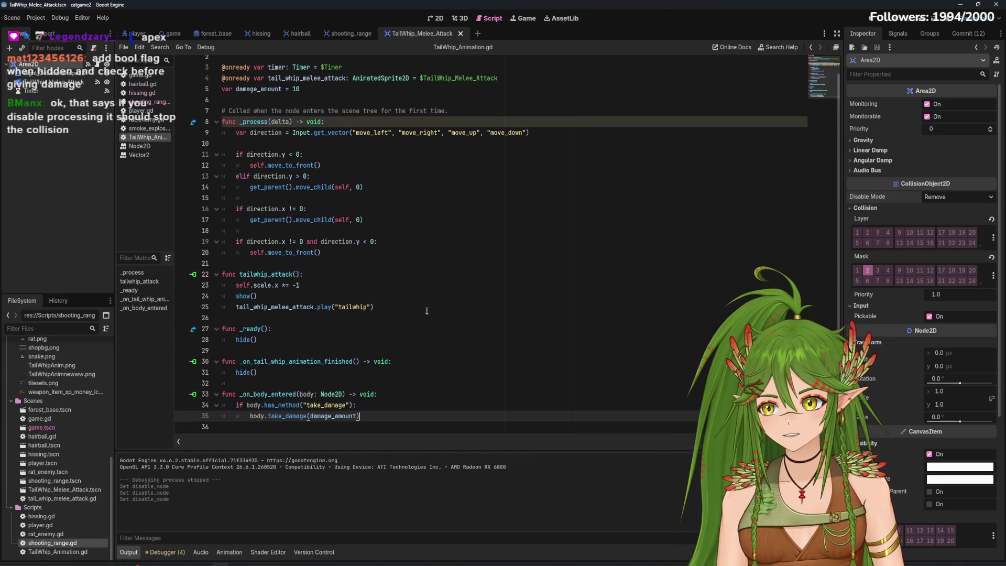
left_click(436, 19)
scroll(861, 307, "down", 5)
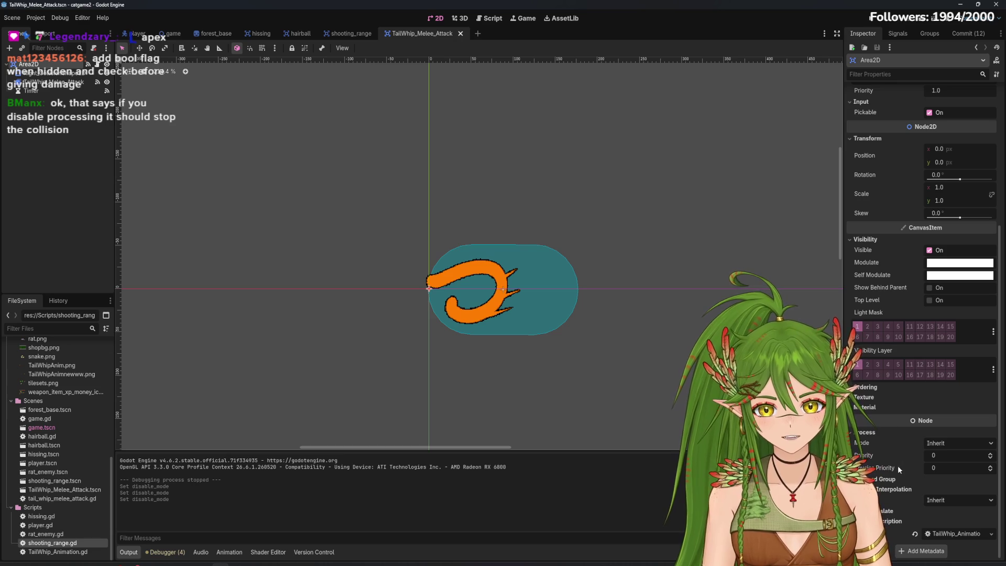
mouse_move(918, 497)
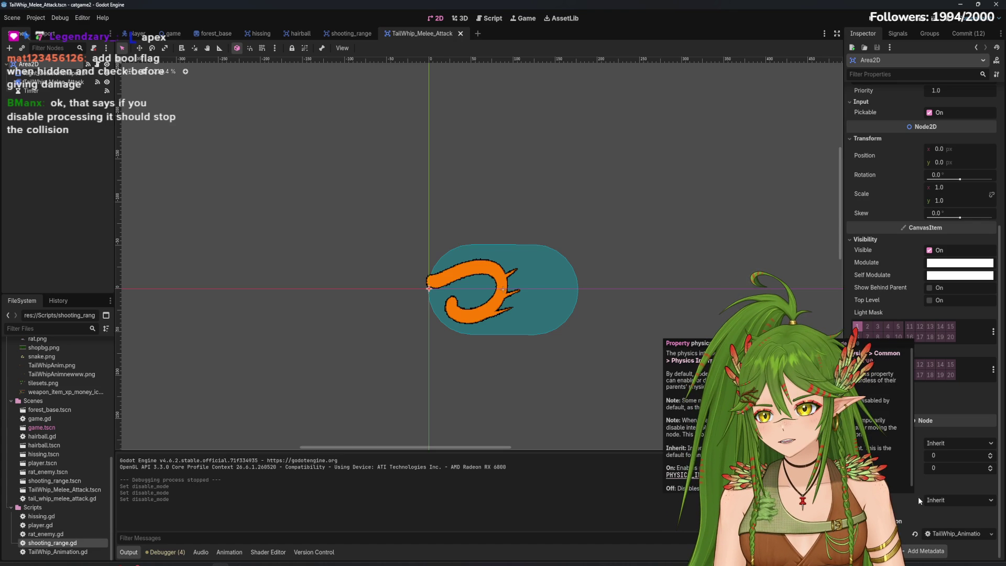
left_click(949, 446)
left_click(950, 494)
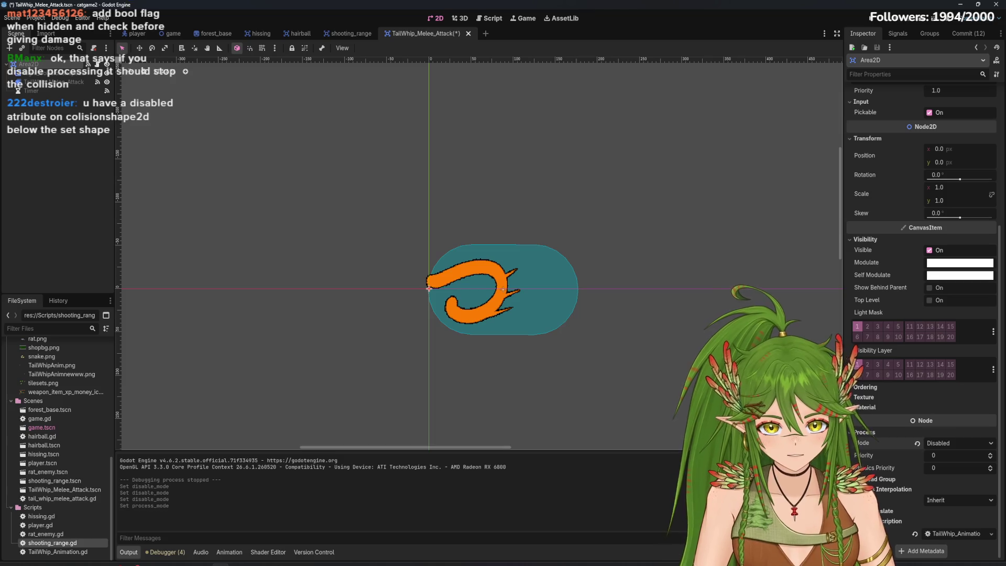
key("ctrl+s")
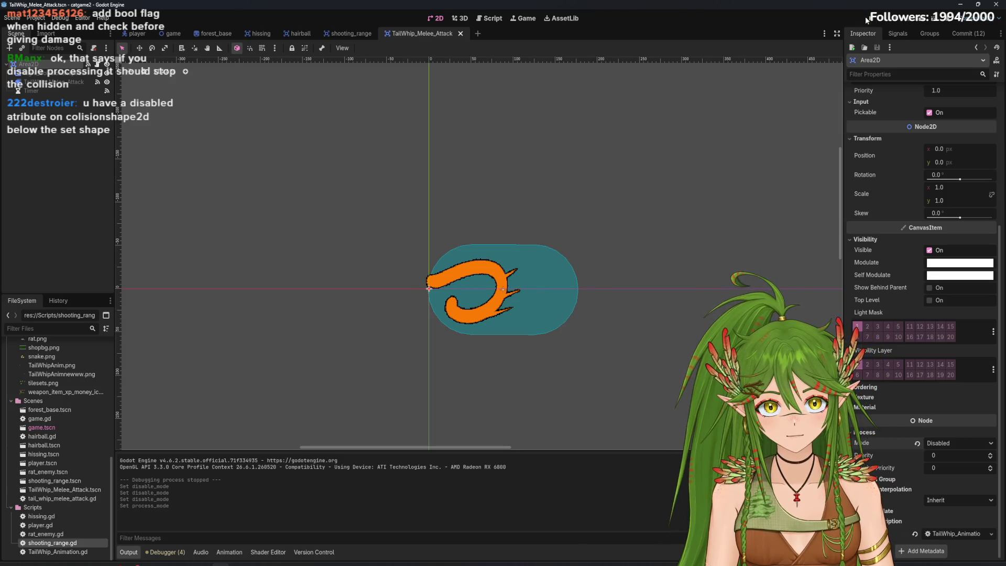
key("F5")
key("d")
key("s")
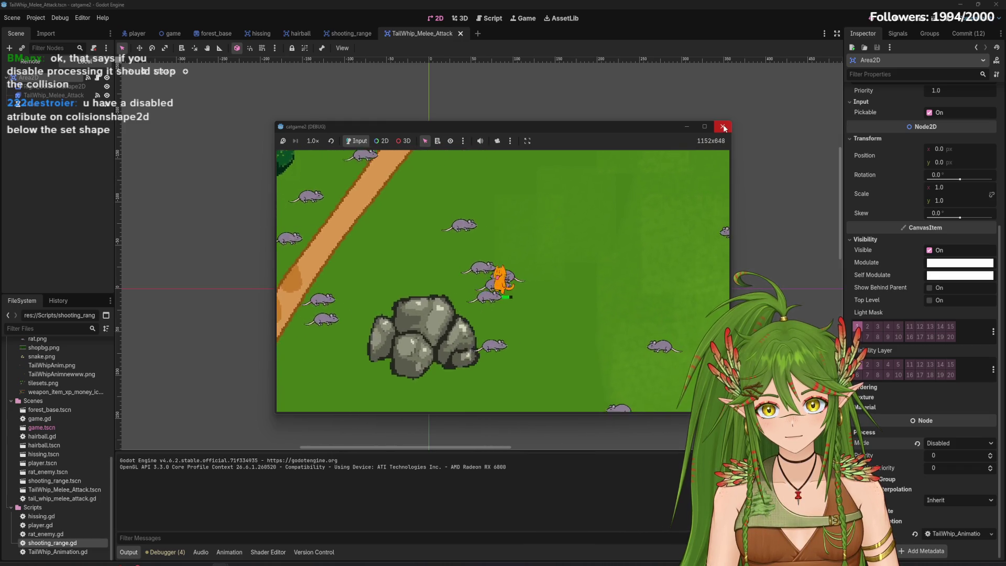
key("F8")
left_click(930, 444)
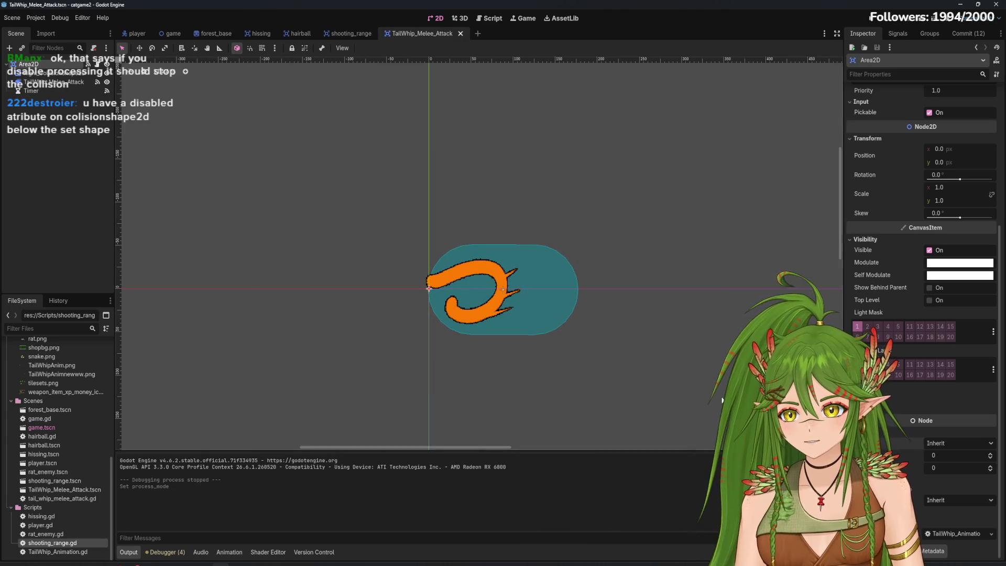
left_click(949, 457)
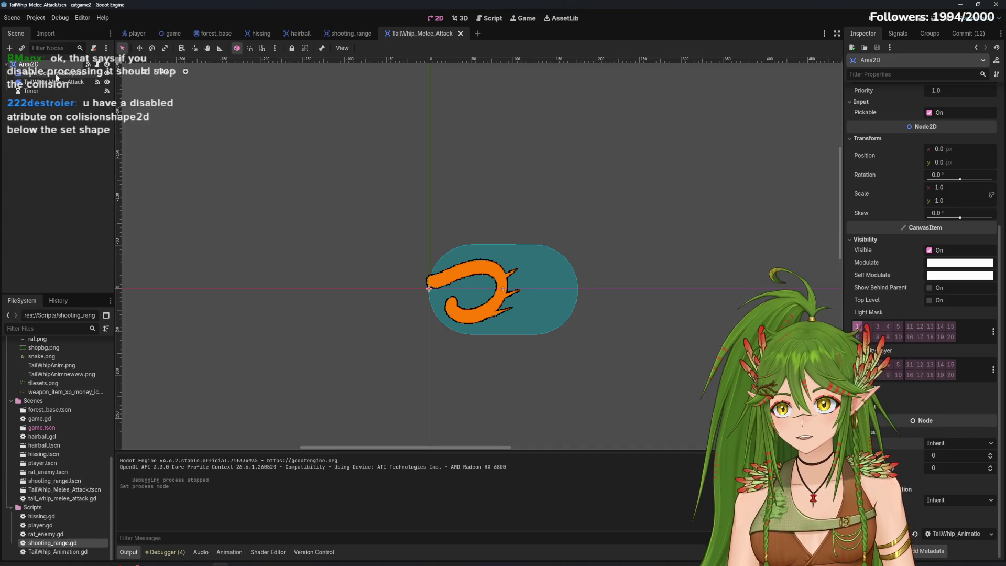
Disable Right_CollisionShape2D, save, and playtest the cat among the rats
left_click(55, 73)
left_click(928, 116)
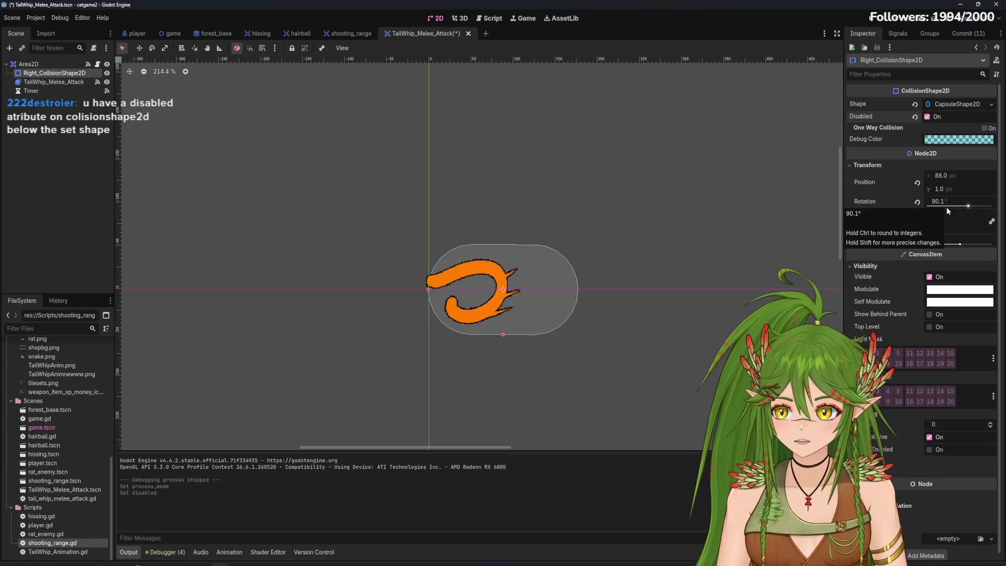
key("ctrl+s")
left_click(899, 19)
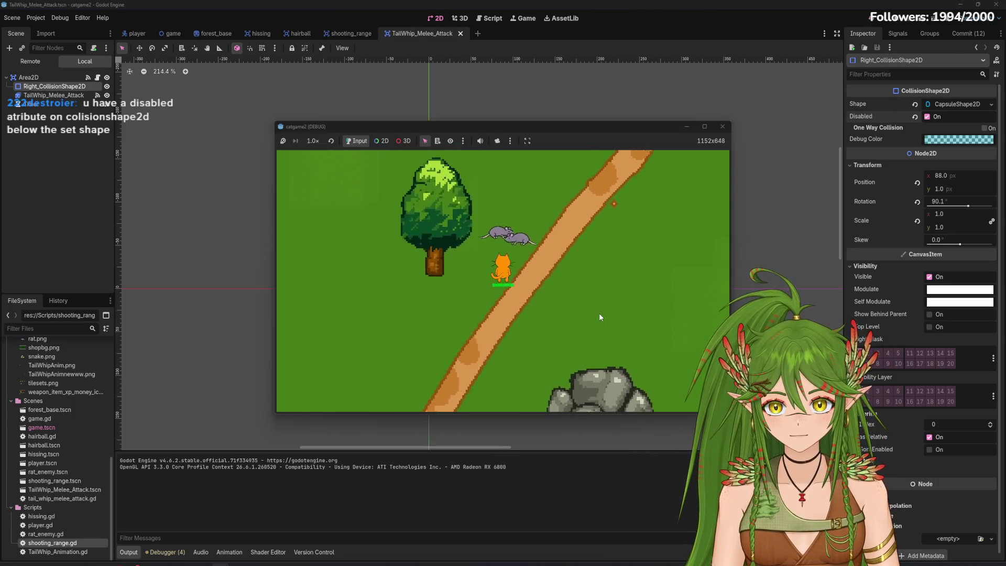
key("Right")
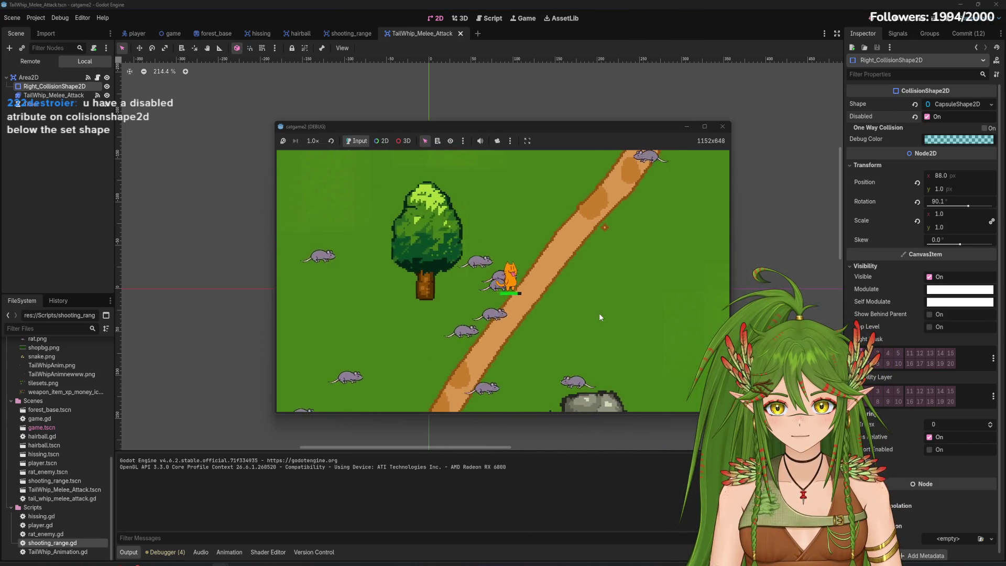
key("Left")
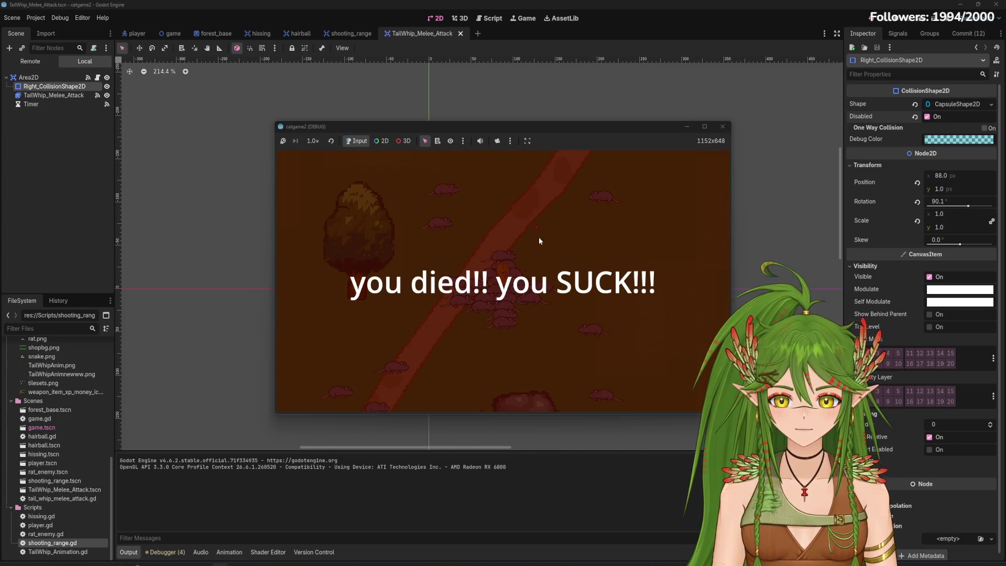
left_click(723, 126)
Retest the game, re-enable Right_CollisionShape2D, save, and switch to the tail whip script
key("F5")
key("Right")
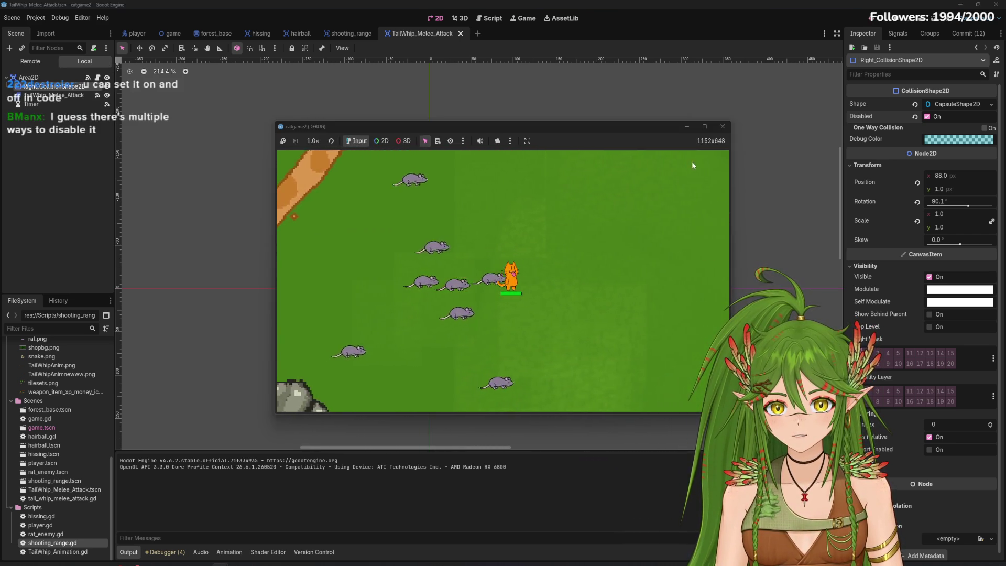
left_click(723, 127)
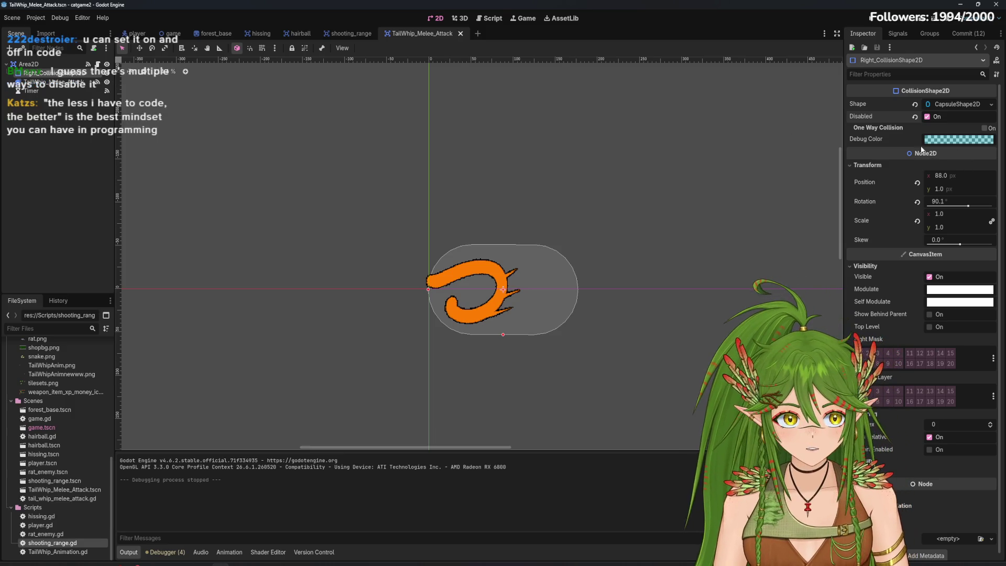
left_click(928, 117)
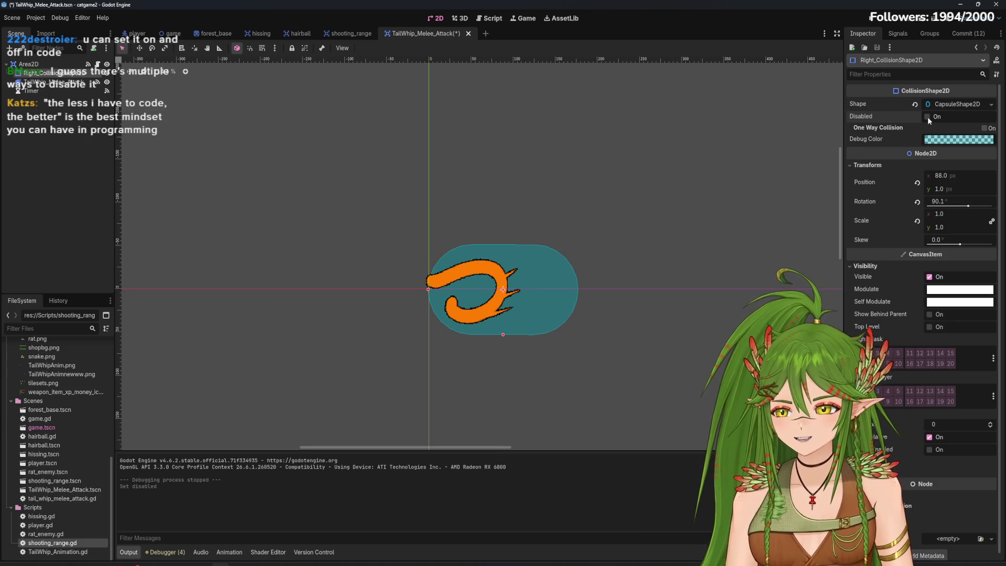
key("ctrl+s")
left_click(490, 16)
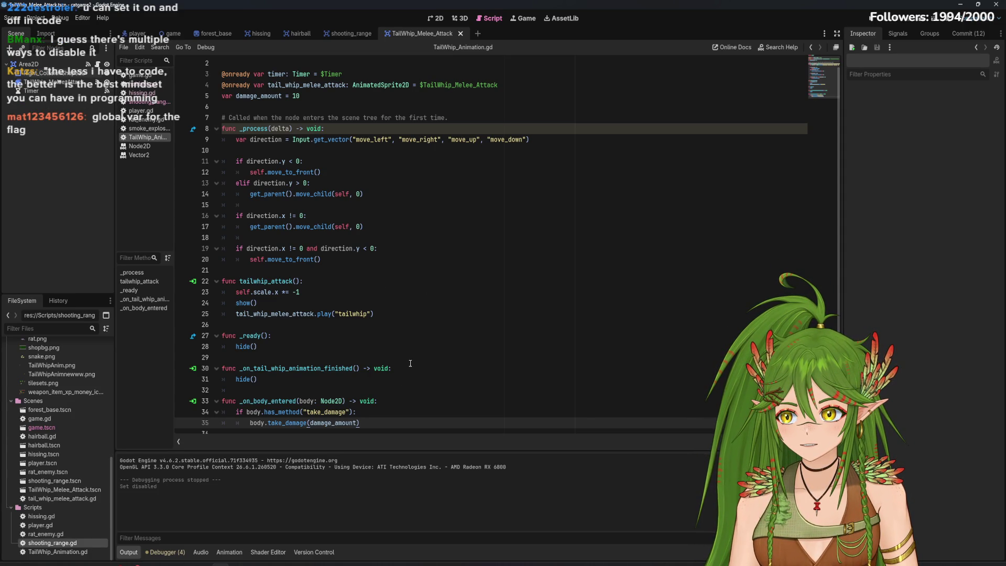
left_click(325, 96)
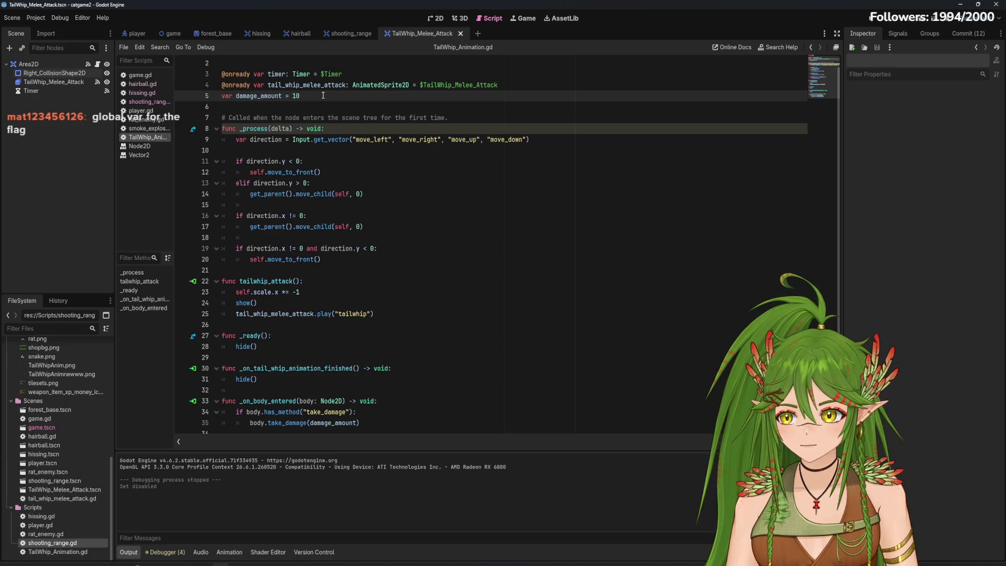
key("Return")
type("var ")
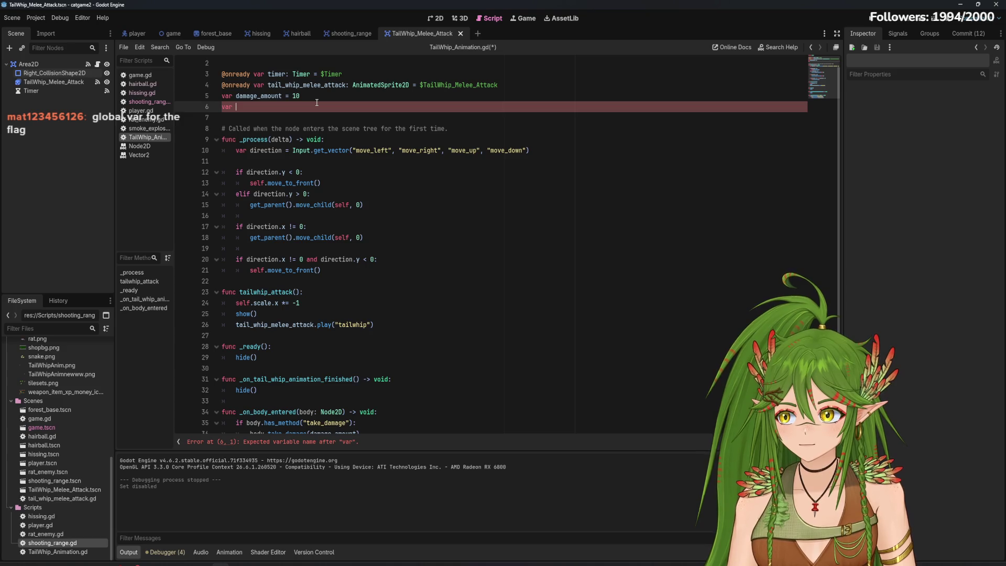
type("hidden")
key("Down")
key("Down")
key("Down")
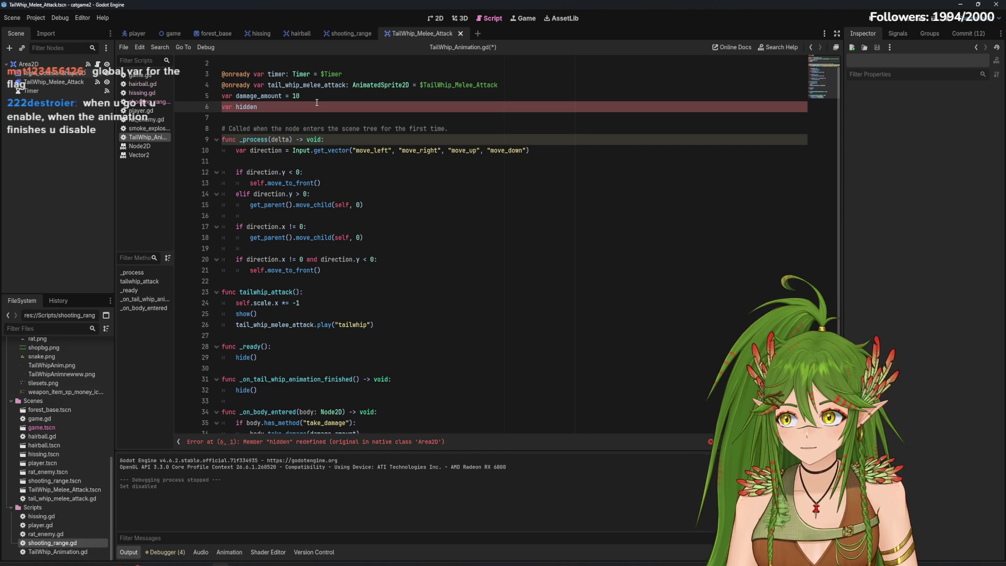
type(" = ")
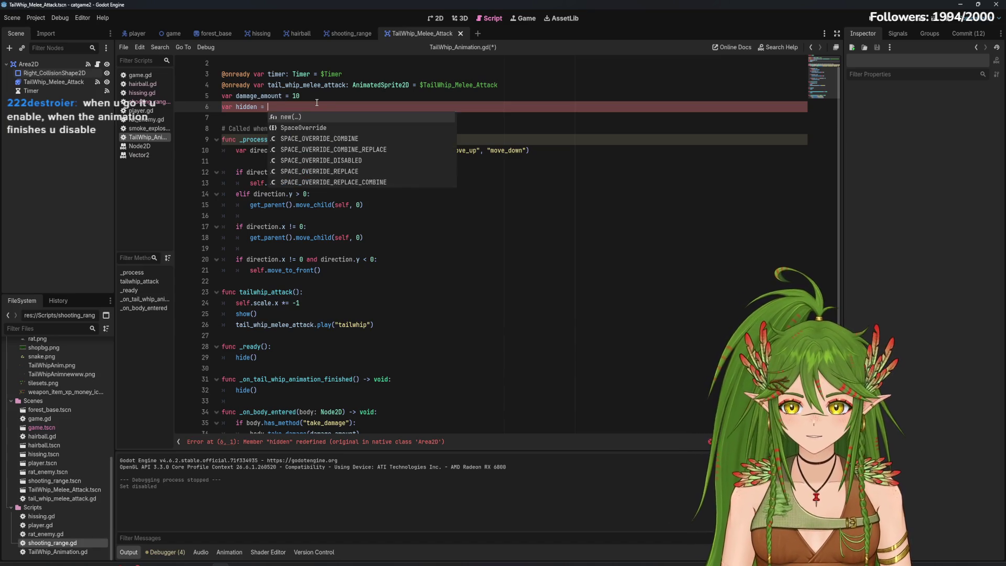
type("fals")
key("Return")
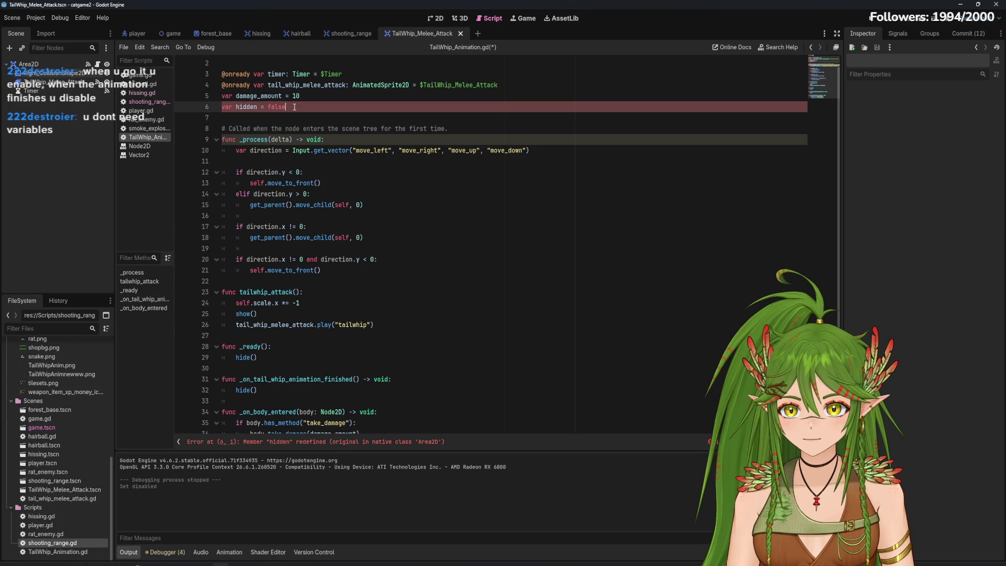
left_click_drag(324, 112, 224, 111)
key("BackSpace")
key("BackSpace")
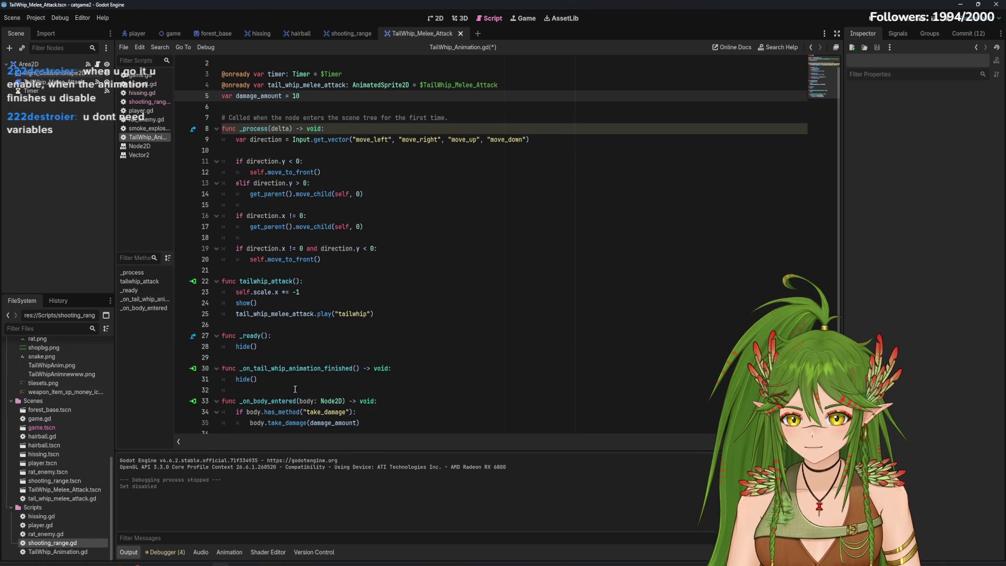
left_click(258, 372)
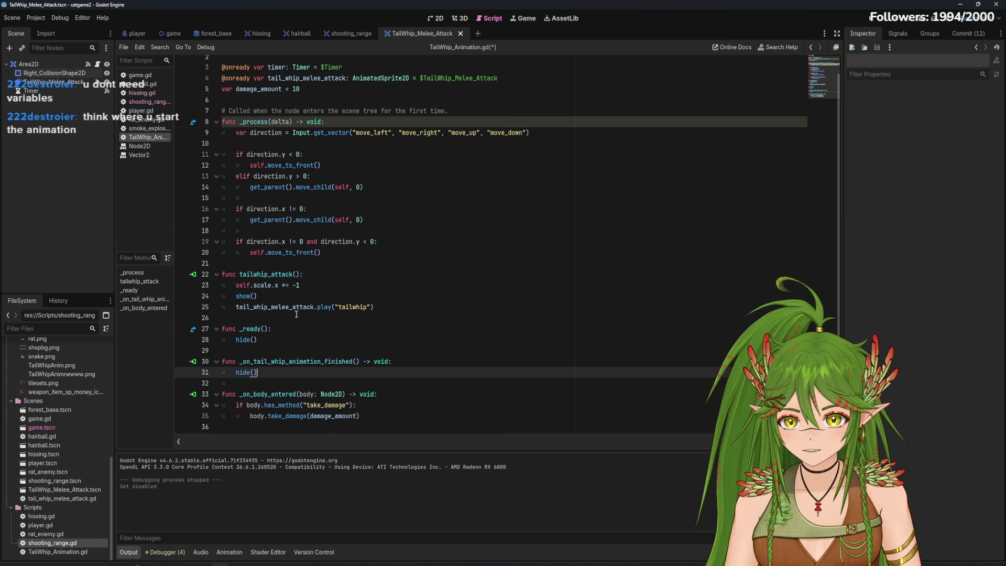
Add a placeholder line 'turn.off.collision. :D' after hide() in the finish handler
left_click(293, 296)
left_click(337, 372)
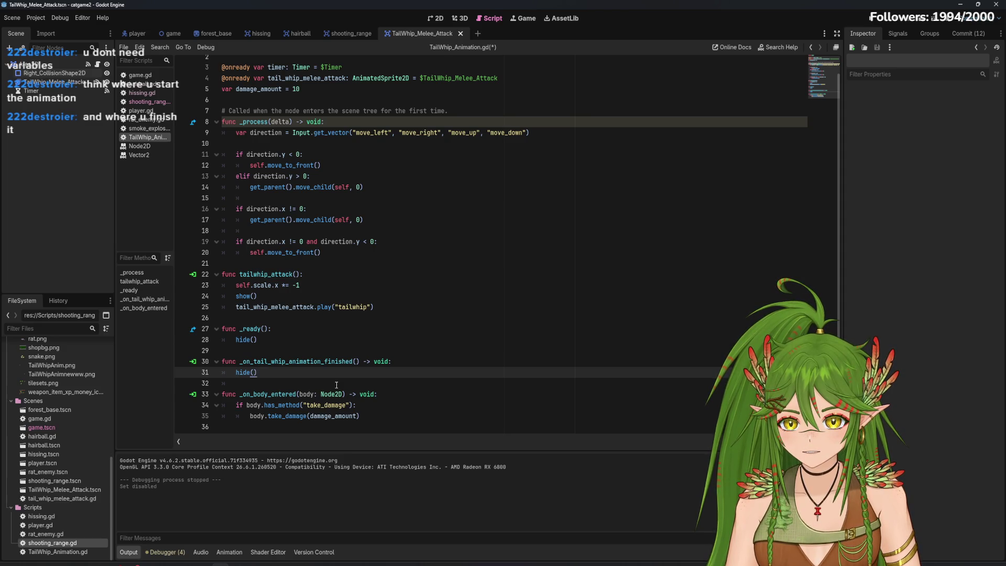
key("Return")
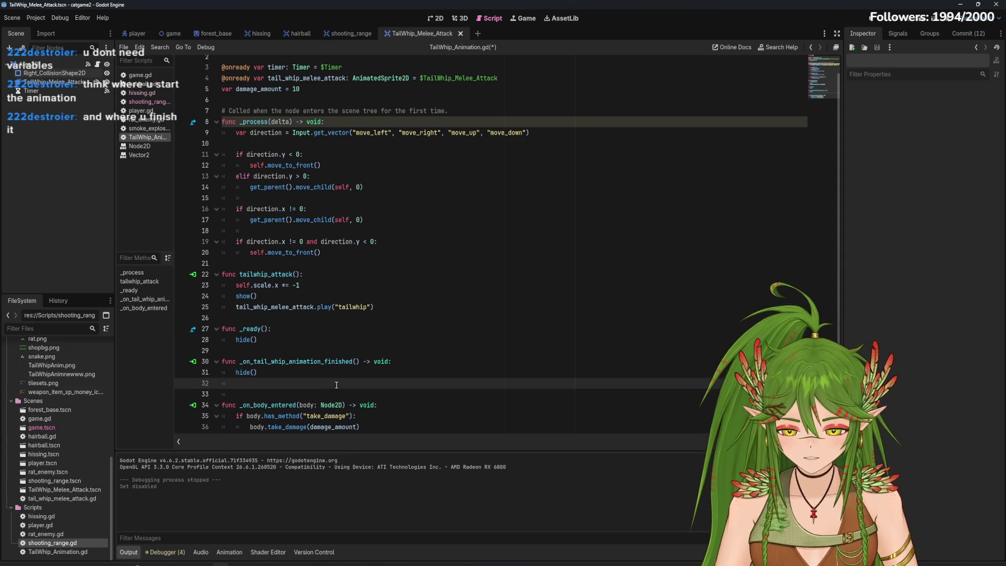
scroll(410, 263, "down", 1)
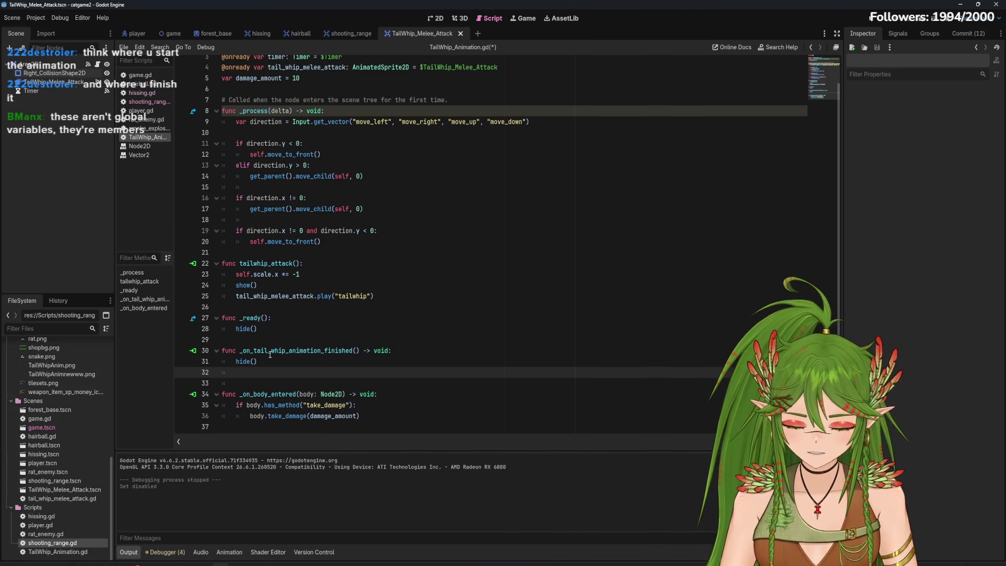
type("turn.off.collision. :D")
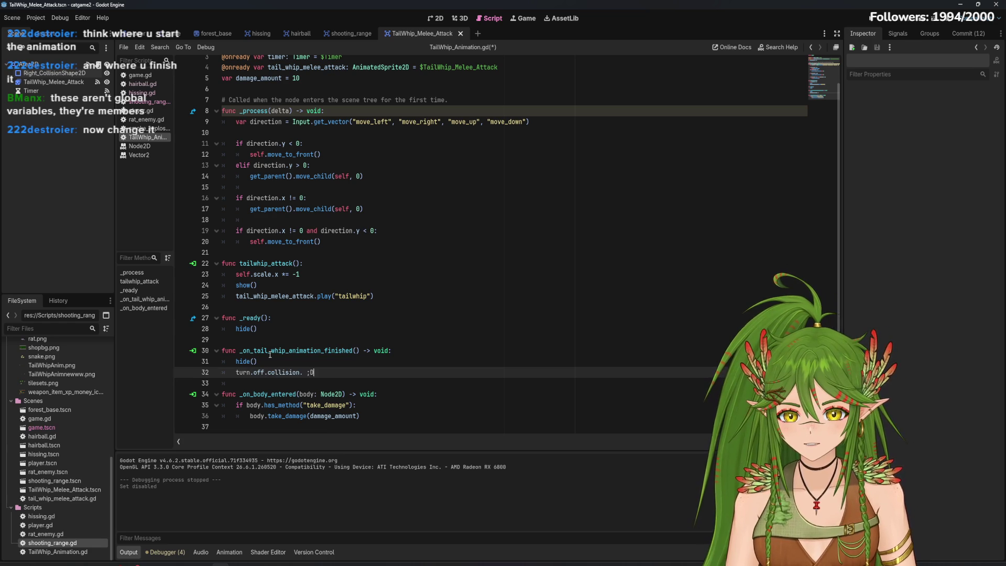
Delete the placeholder text from line 32 and drop in a Right_CollisionShape2D reference
left_click(376, 343)
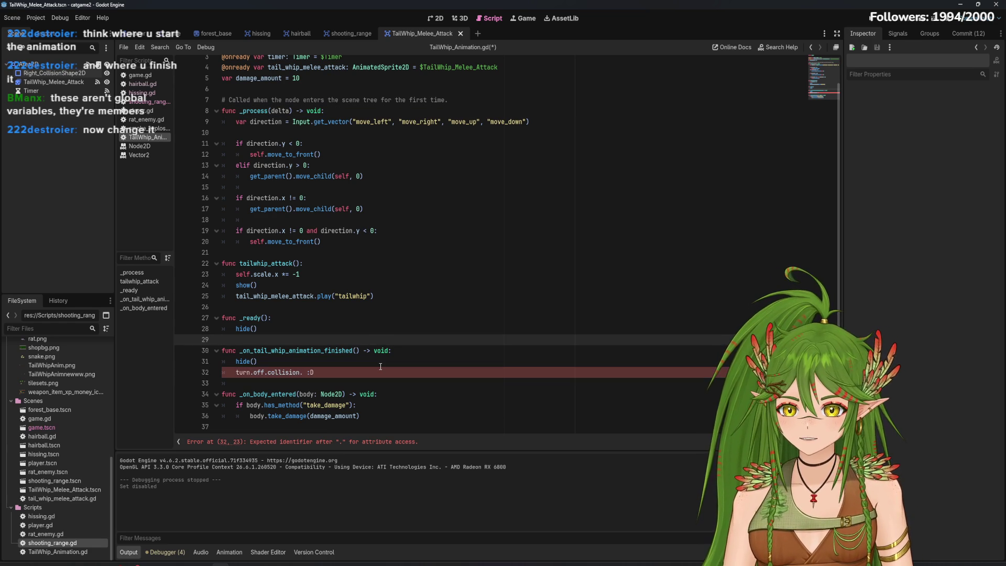
left_click(340, 372)
key("BackSpace")
key("BackSpace")
key("BackSpace")
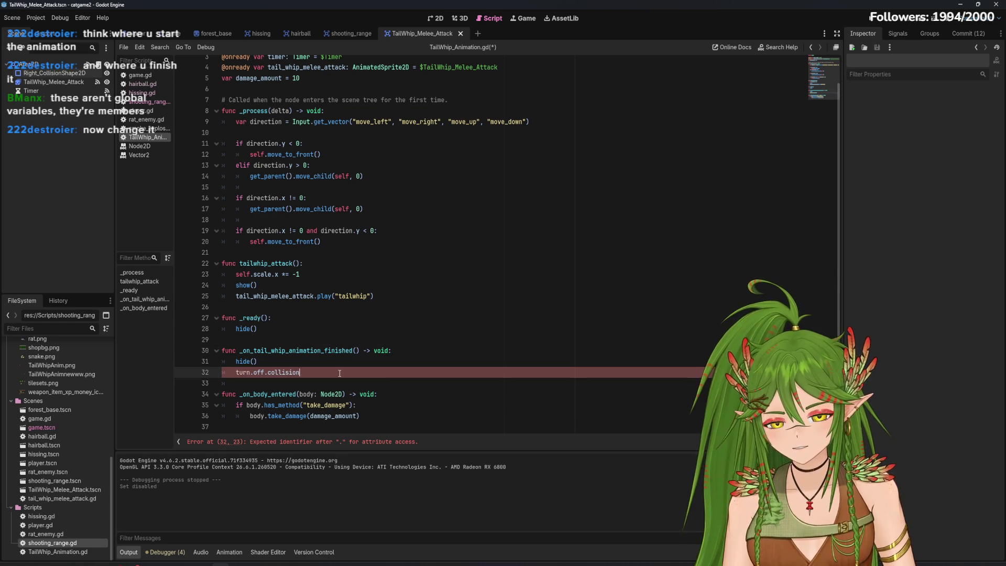
left_click_drag(346, 373, 238, 372)
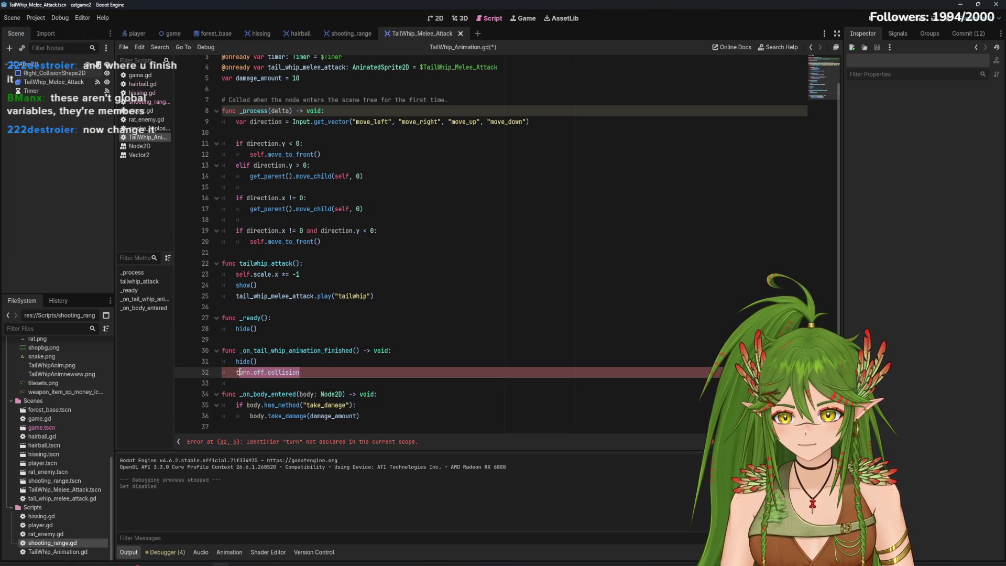
key("BackSpace")
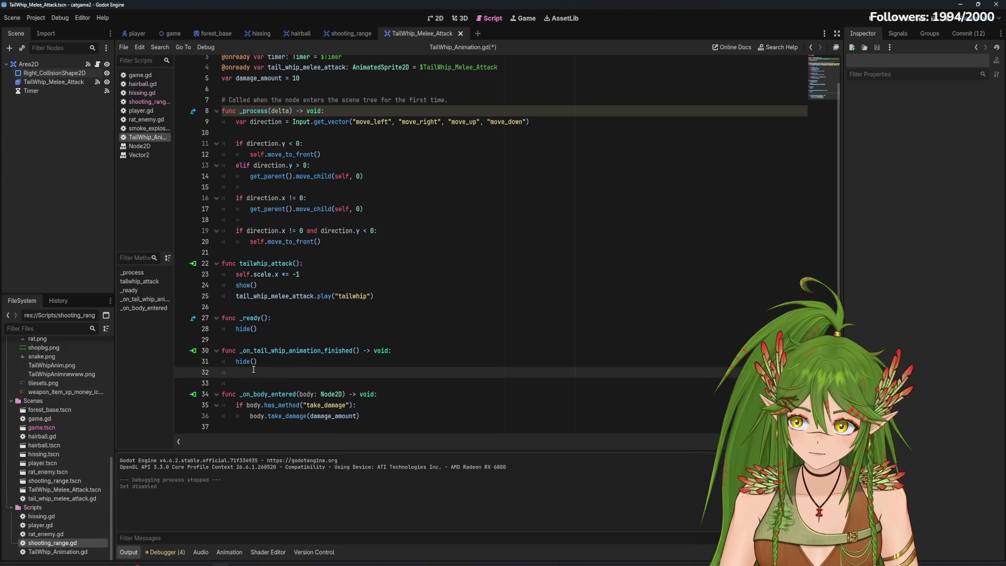
left_click_drag(51, 73, 239, 372)
key("Return")
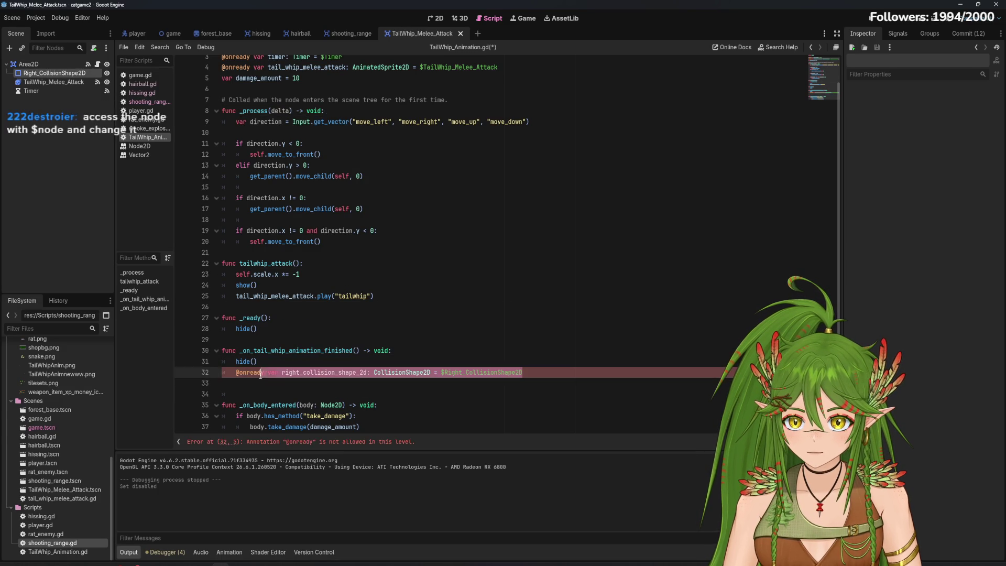
left_click(240, 373)
key("shift+End")
key("ctrl+x")
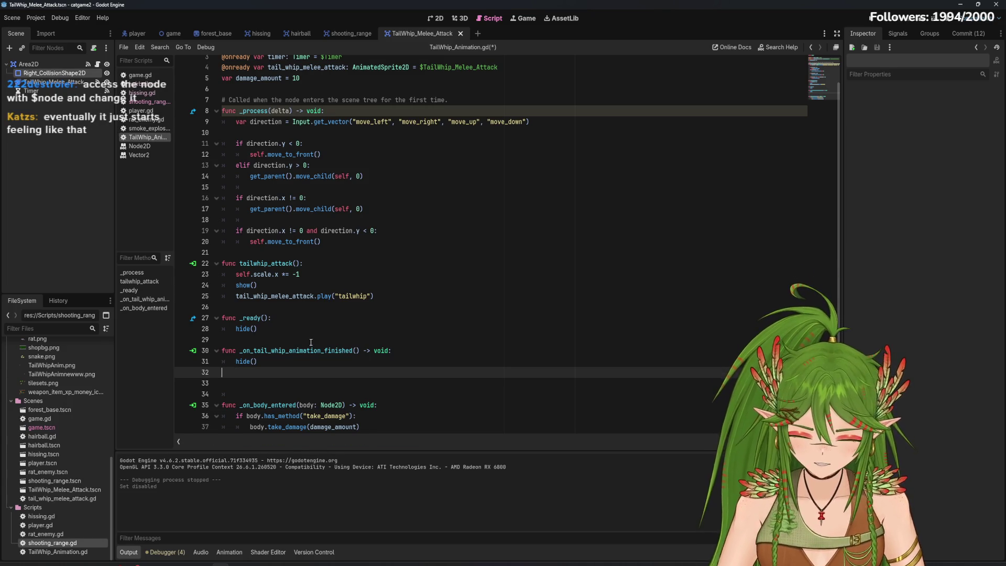
key("ctrl+space")
key("Escape")
type("$")
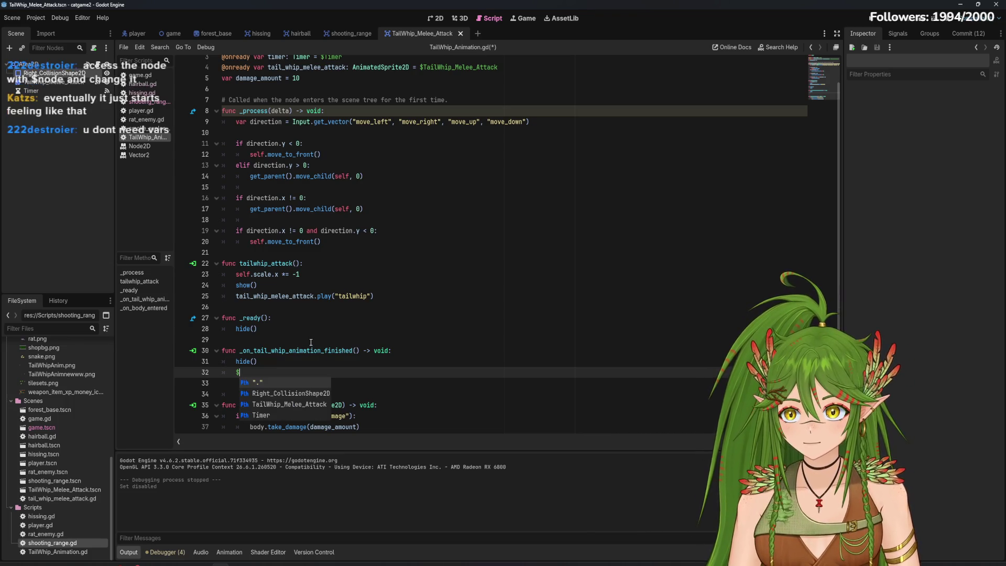
key("Down")
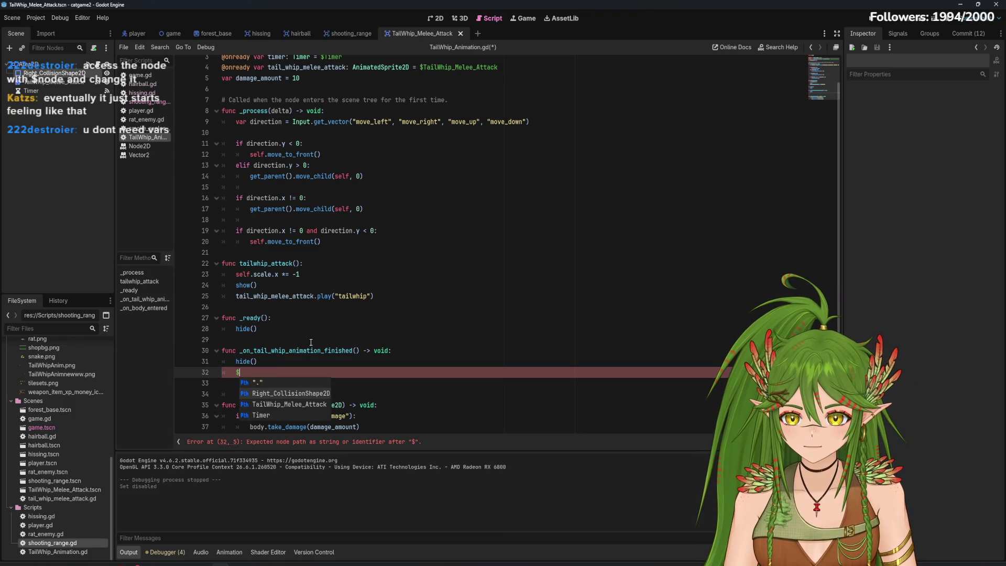
key("Return")
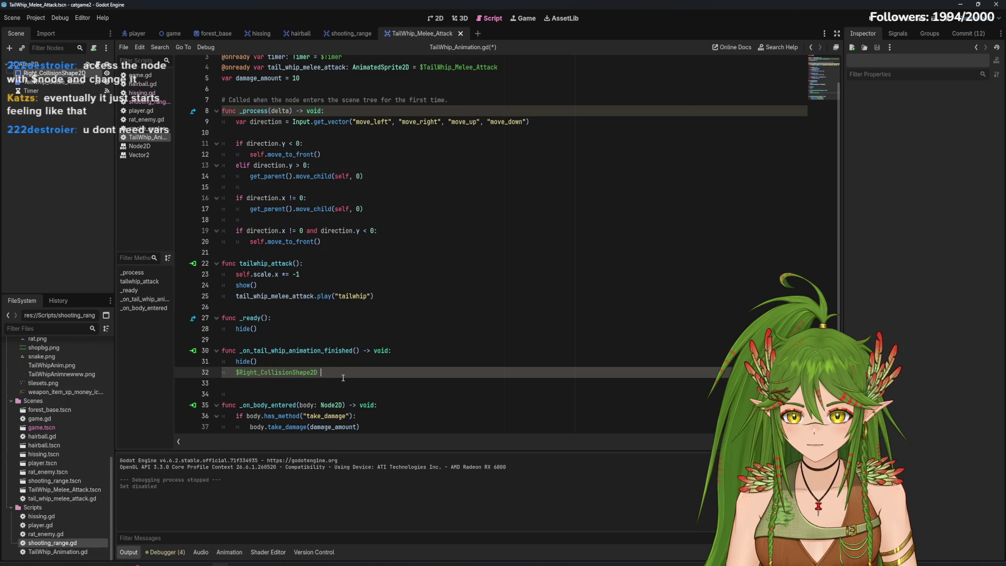
Try '= false', then change line 32 to $Right_CollisionShape2D.disabled
type("= f")
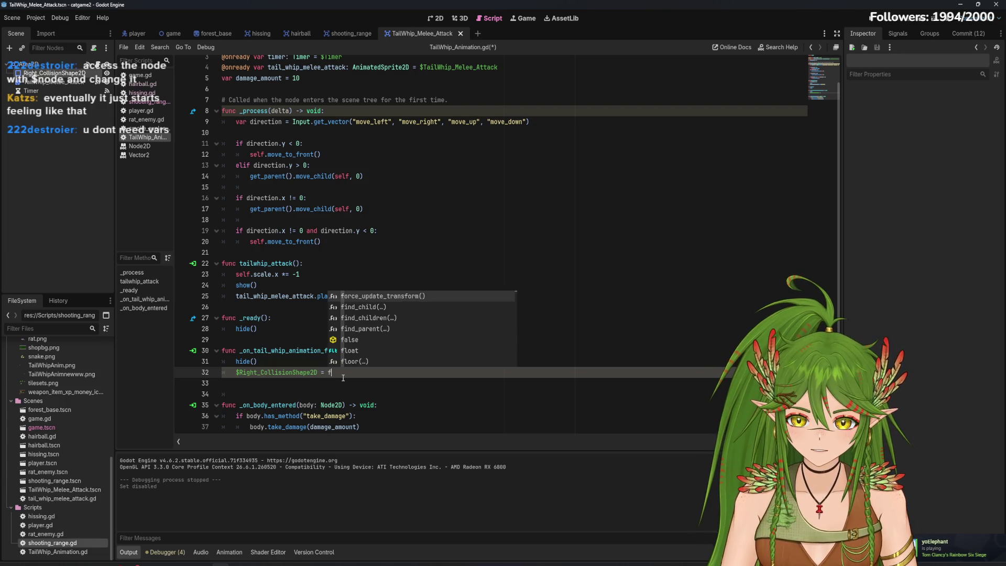
type("tur")
key("BackSpace")
key("BackSpace")
key("BackSpace")
type("false")
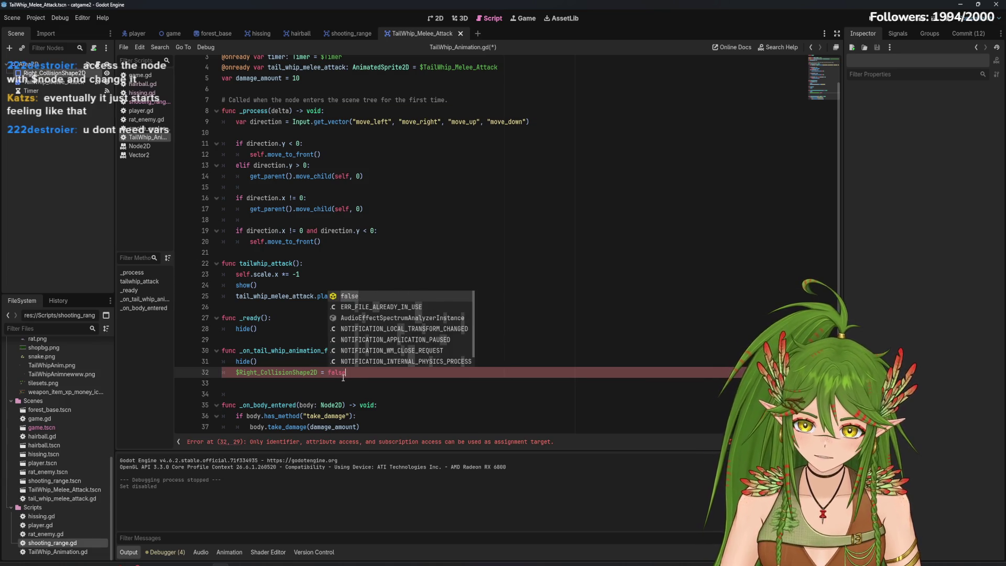
key("BackSpace")
key("BackSpace")
key("BackSpace")
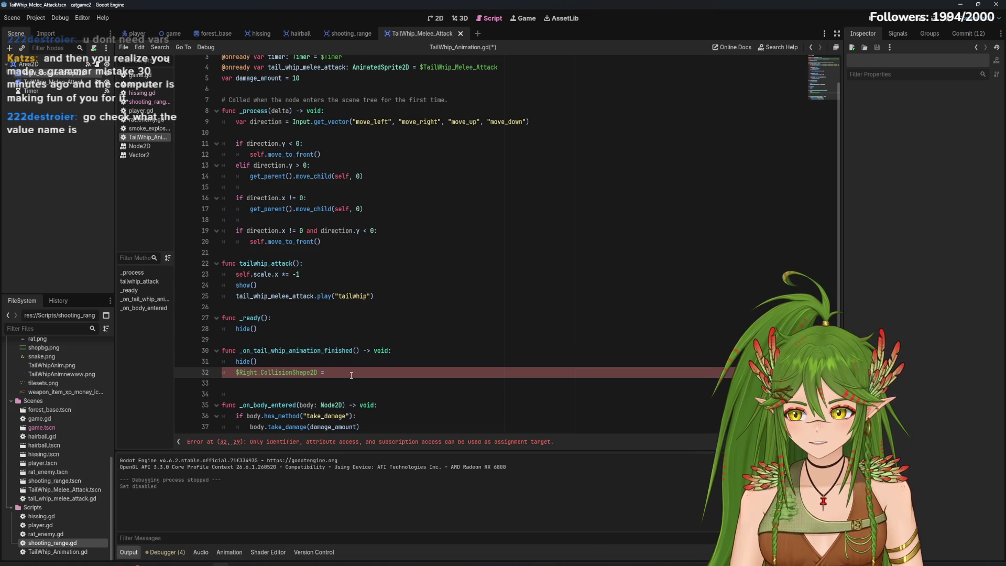
key("BackSpace")
key("BackSpace")
type(".disabled")
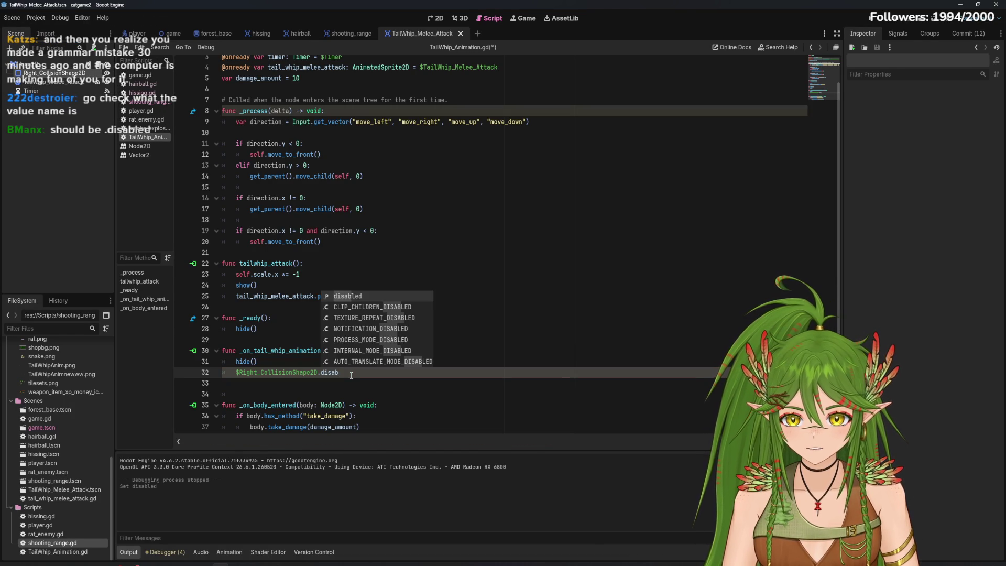
Copy the collision line below show() and make it $Right_CollisionShape2D.disabled = false
left_click(282, 283)
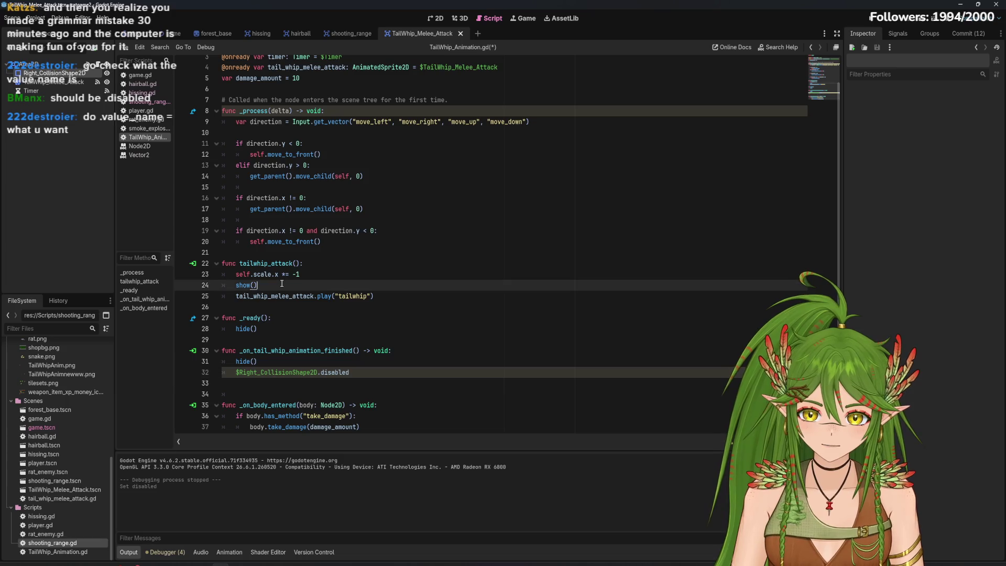
left_click_drag(349, 373, 230, 373)
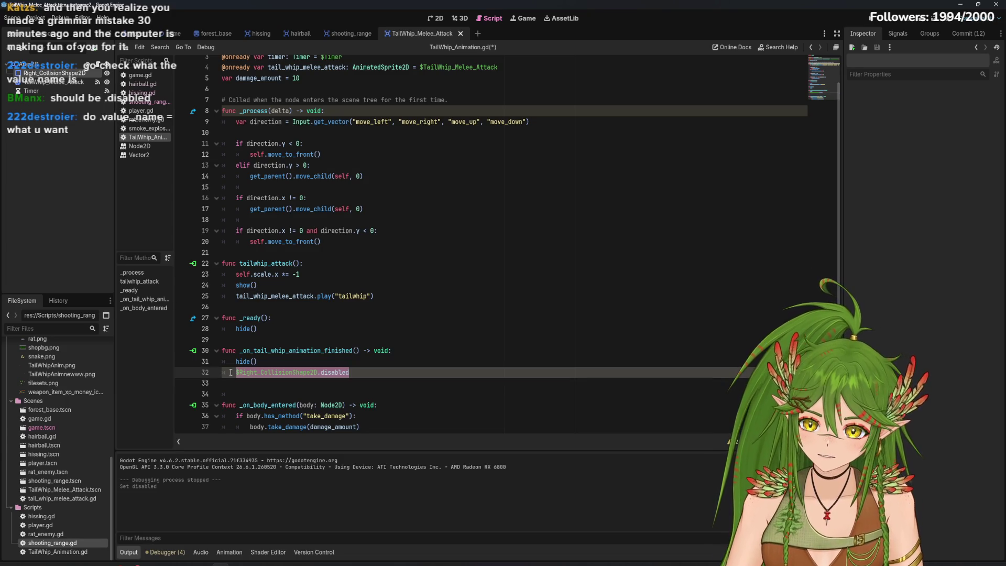
left_click(285, 282)
key("Return")
key("ctrl+v")
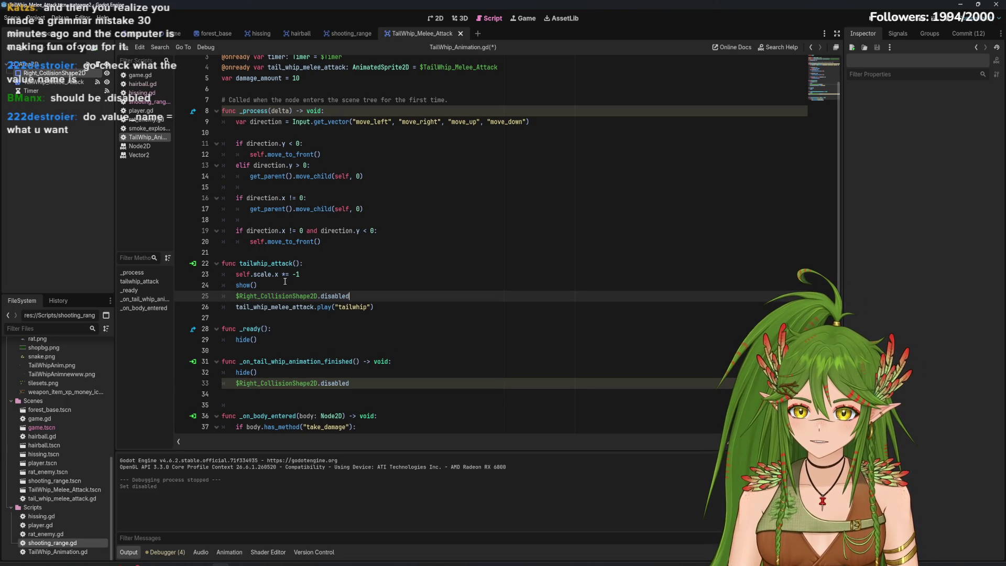
key("BackSpace")
key("BackSpace")
key("BackSpace")
key("BackSpace")
type("on")
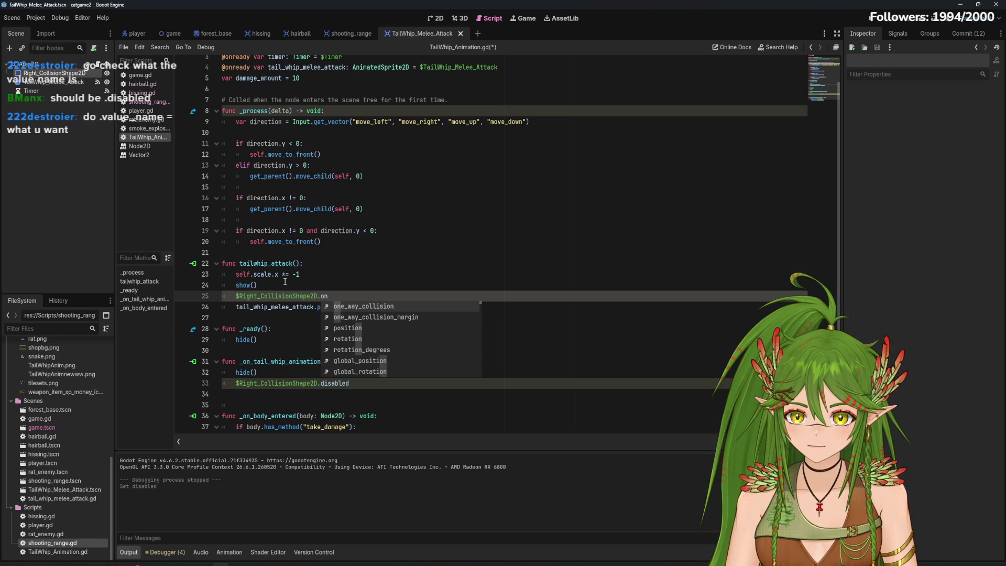
key("BackSpace")
key("BackSpace")
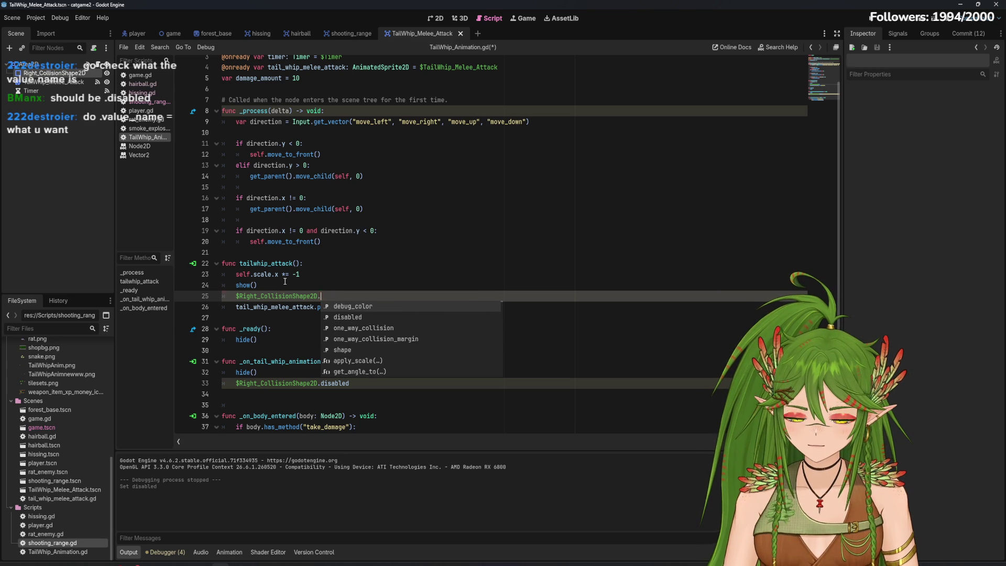
type("disabled = fals")
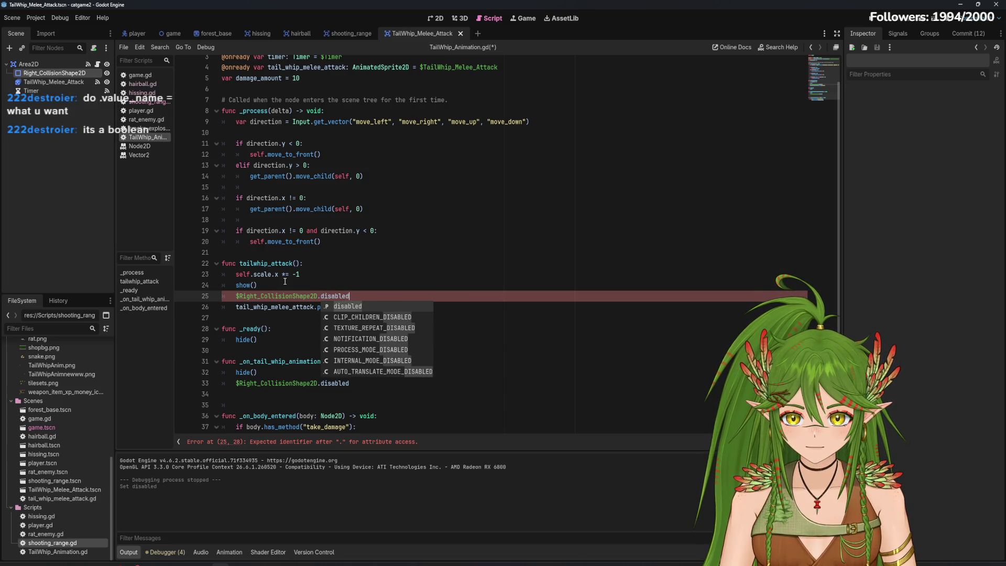
type("e")
Set the finished-handler line to disabled = true, save the script, and run the game
left_click(467, 383)
type("= true")
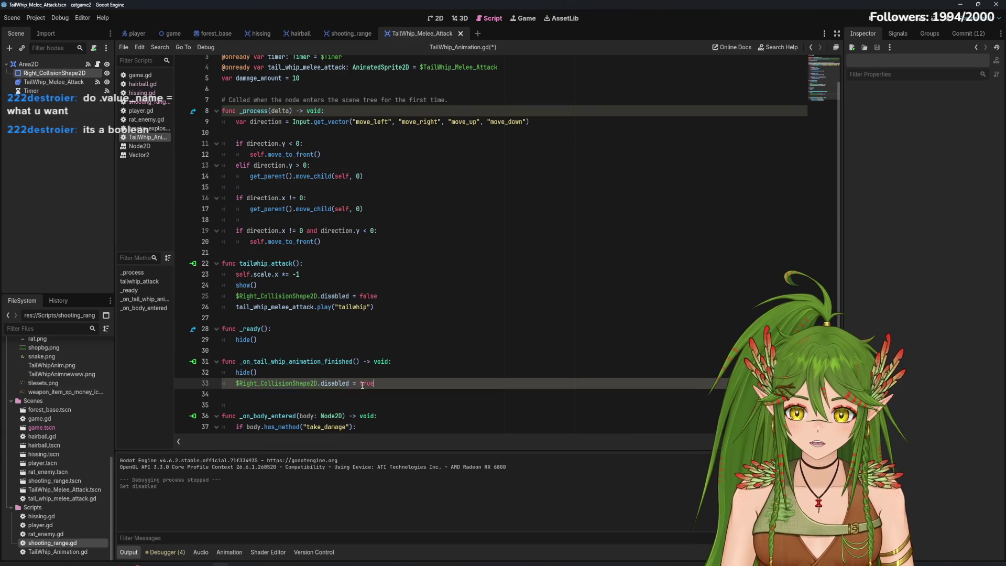
key("ctrl+s")
scroll(529, 322, "down", 1)
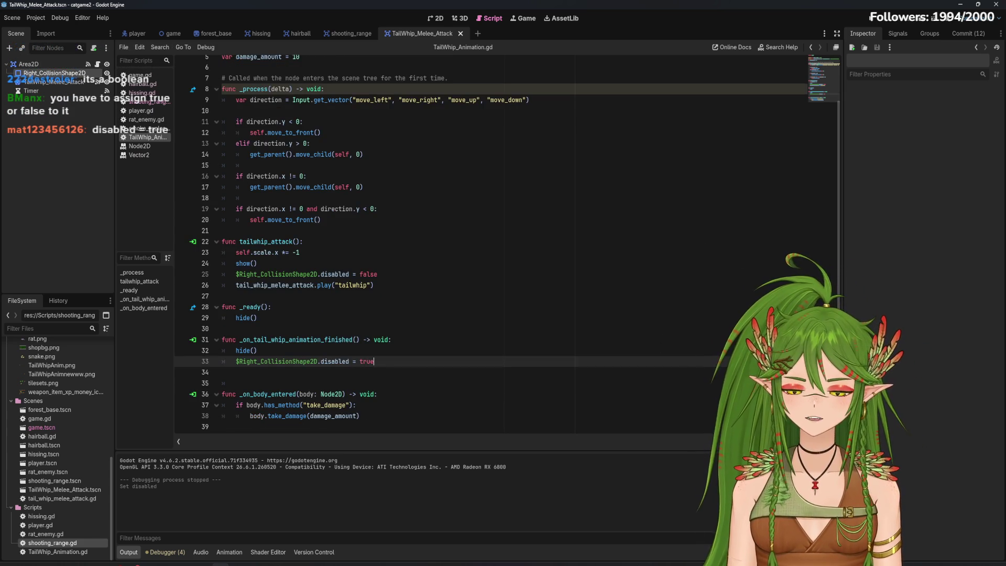
left_click(871, 18)
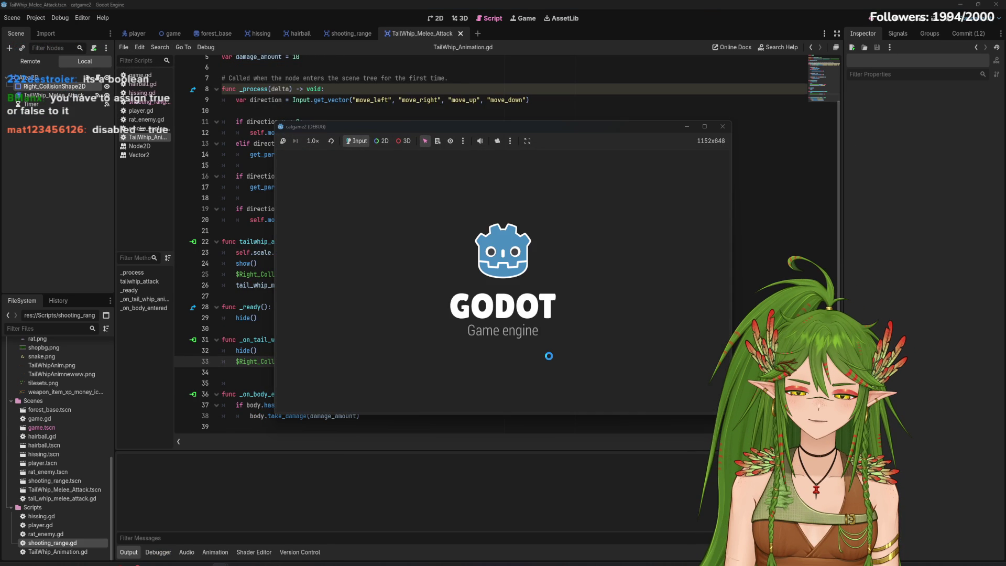
key("d")
key("d")
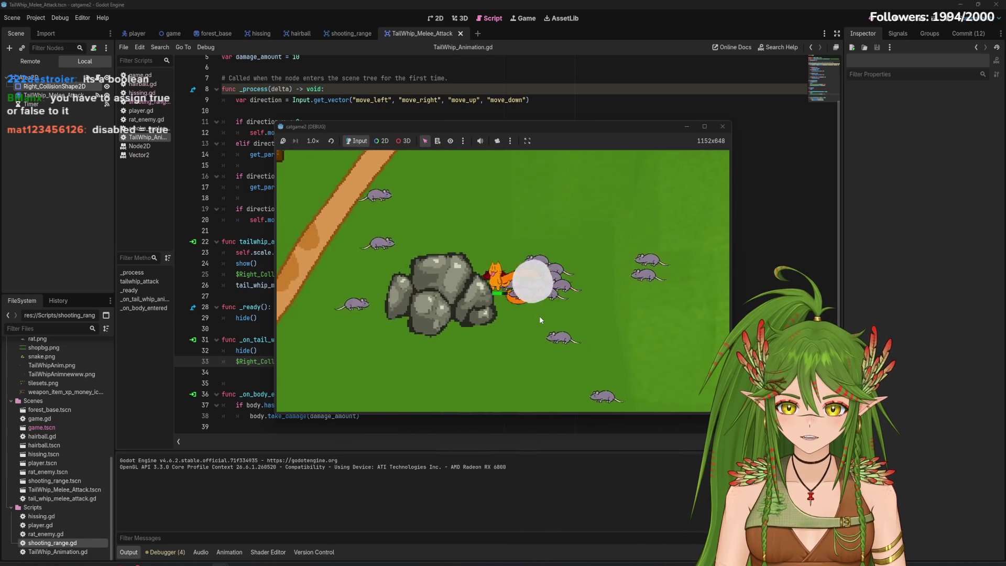
key("s")
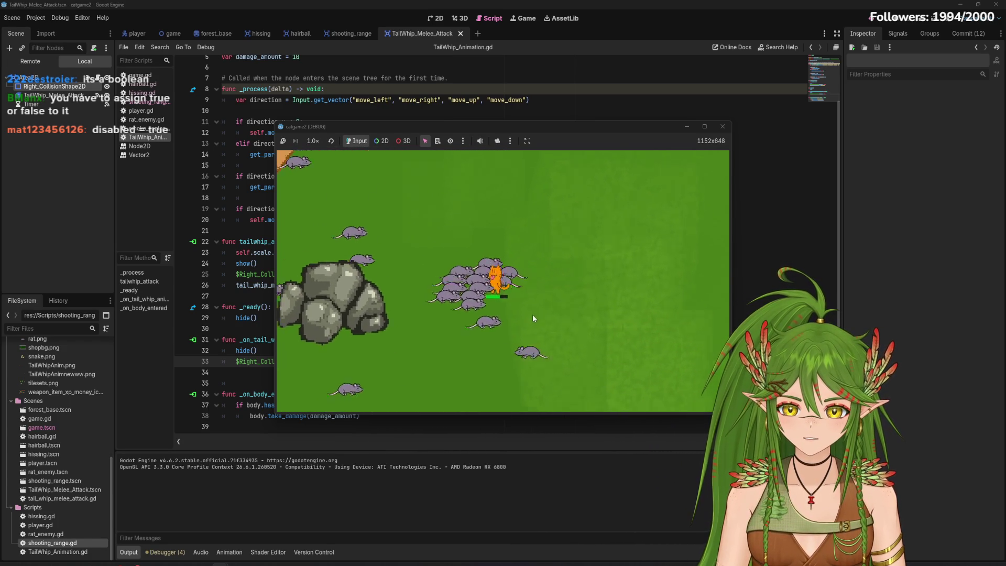
key("a")
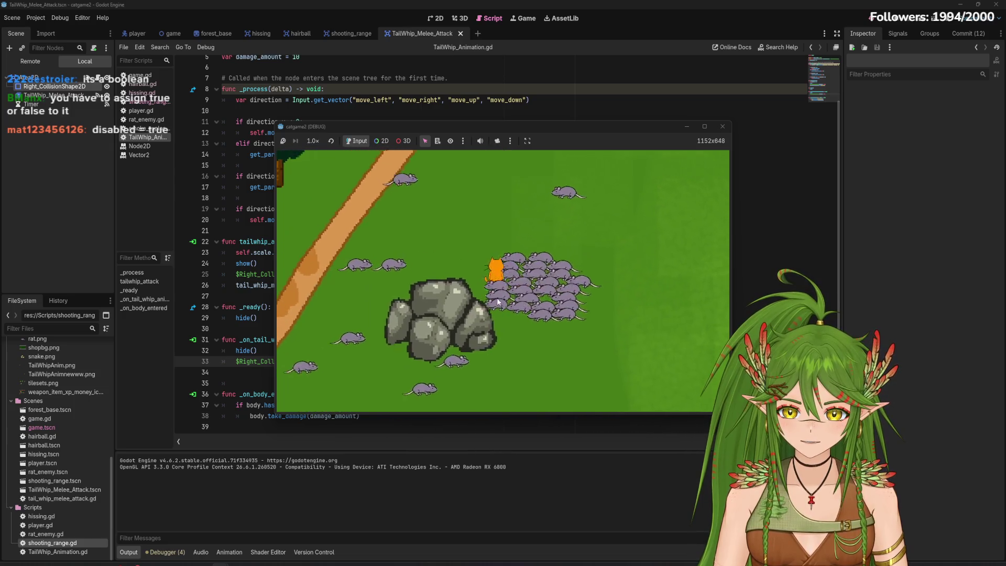
key("w")
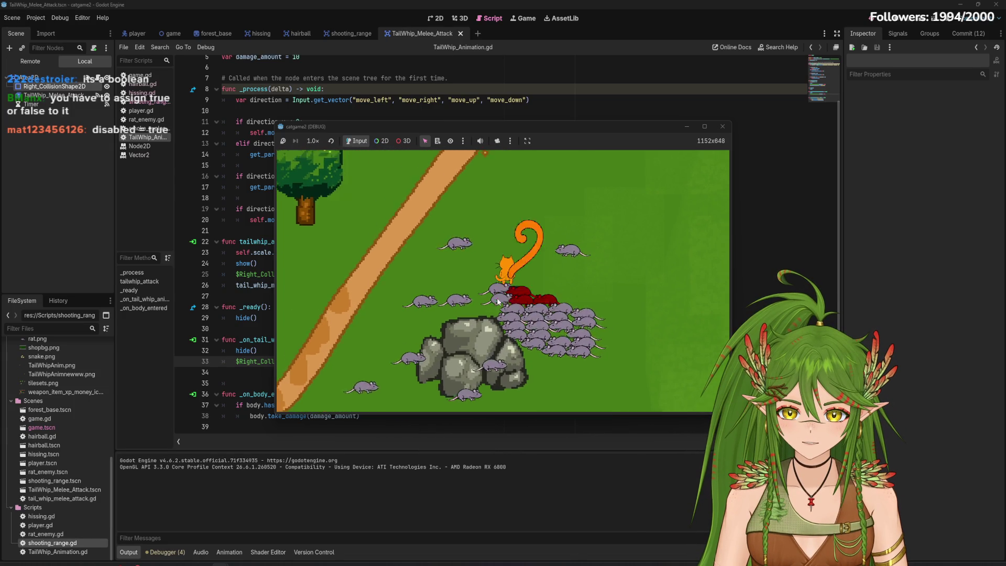
key("d")
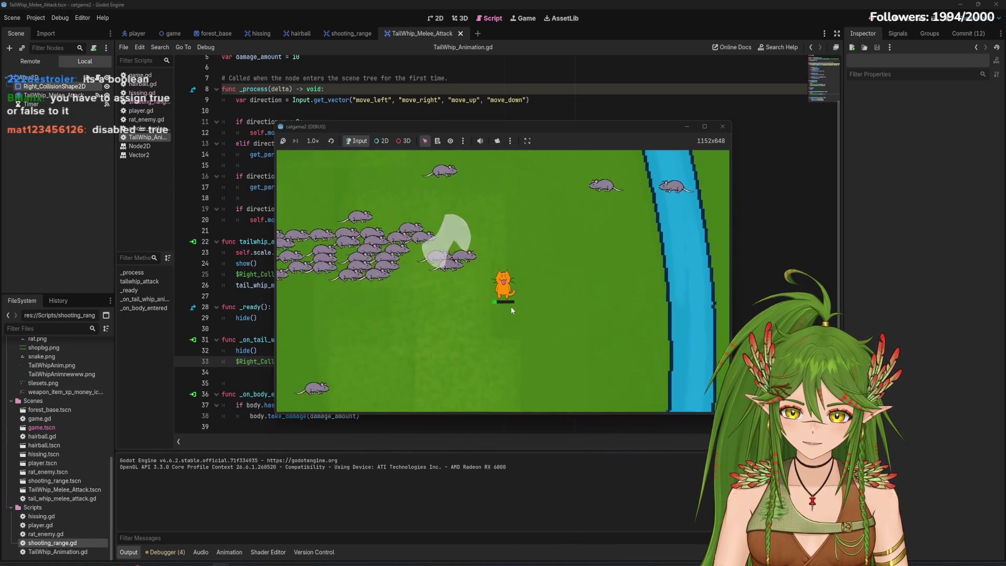
key("s")
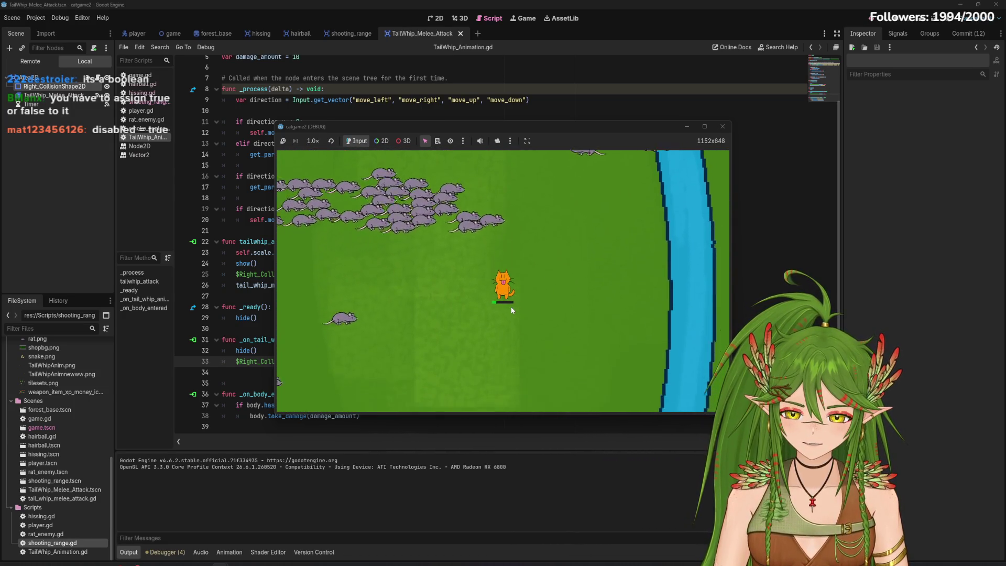
key("a")
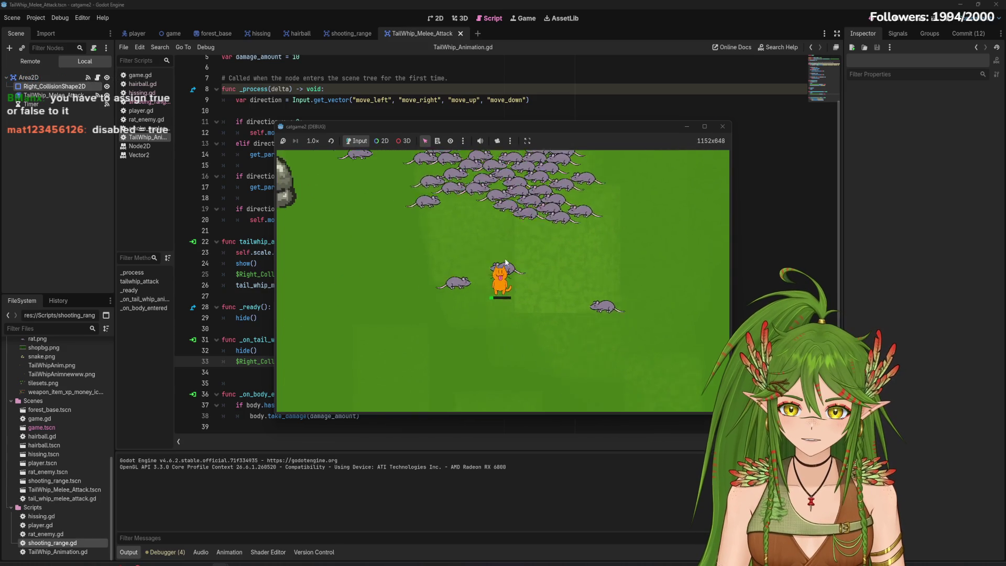
key("F8")
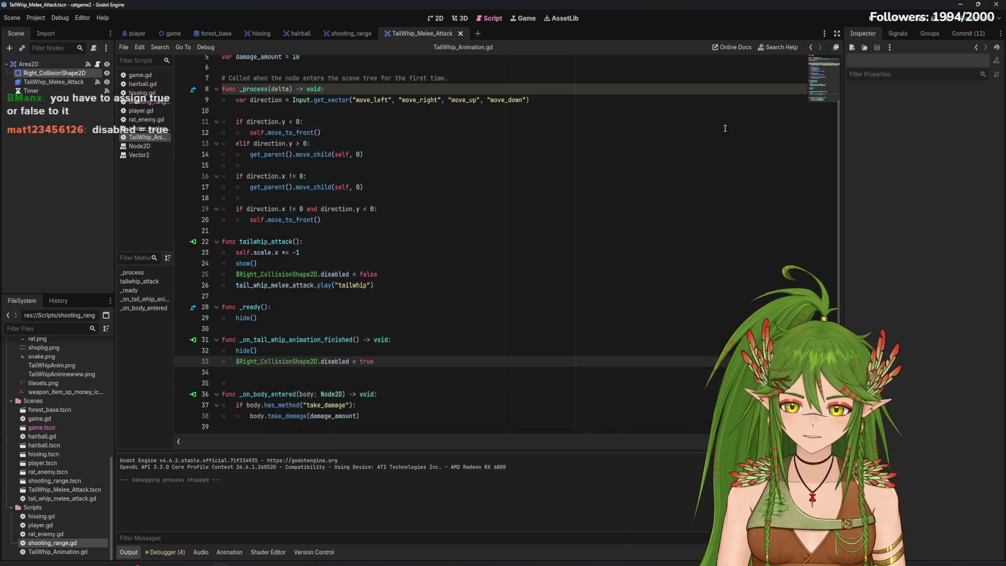
Glance at the 2D scene view, then return to the TailWhip_Animation.gd script
key("ctrl+F1")
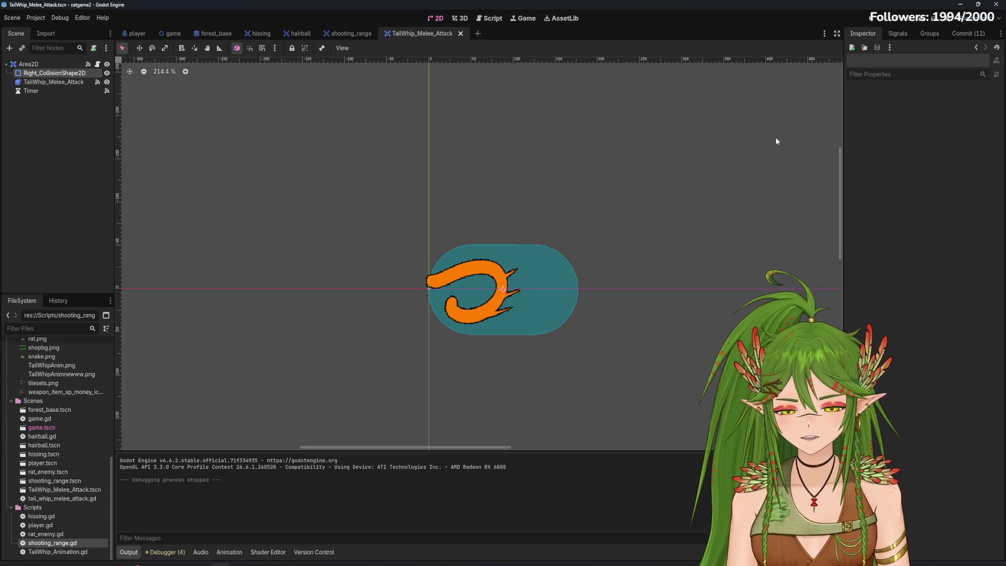
left_click(487, 18)
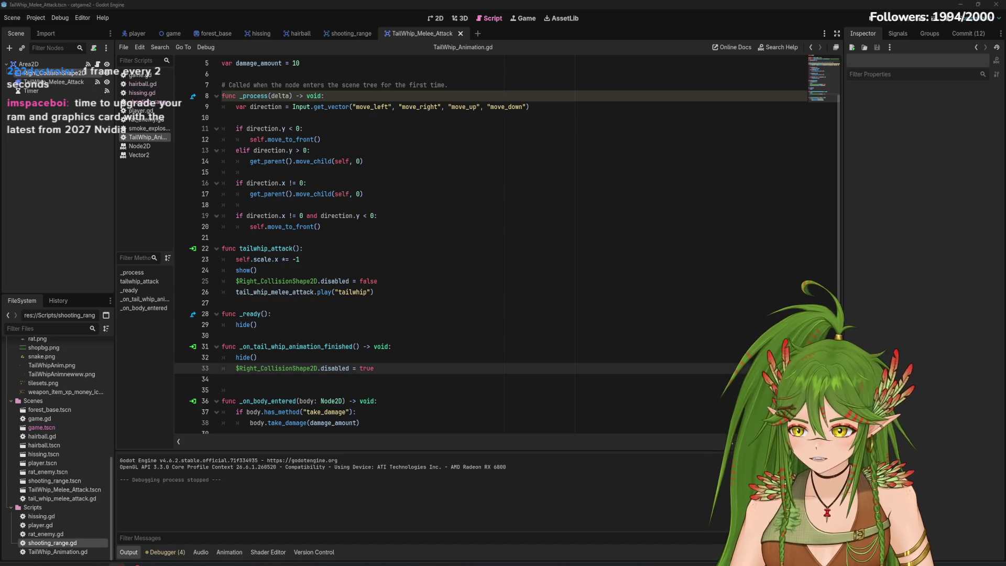
Drag the OBS Studio window to the centre of the screen
mouse_move(3, 162)
left_mouse_down()
mouse_move(182, 164)
mouse_move(543, 108)
mouse_move(530, 52)
mouse_move(590, 156)
mouse_move(517, 125)
left_mouse_up()
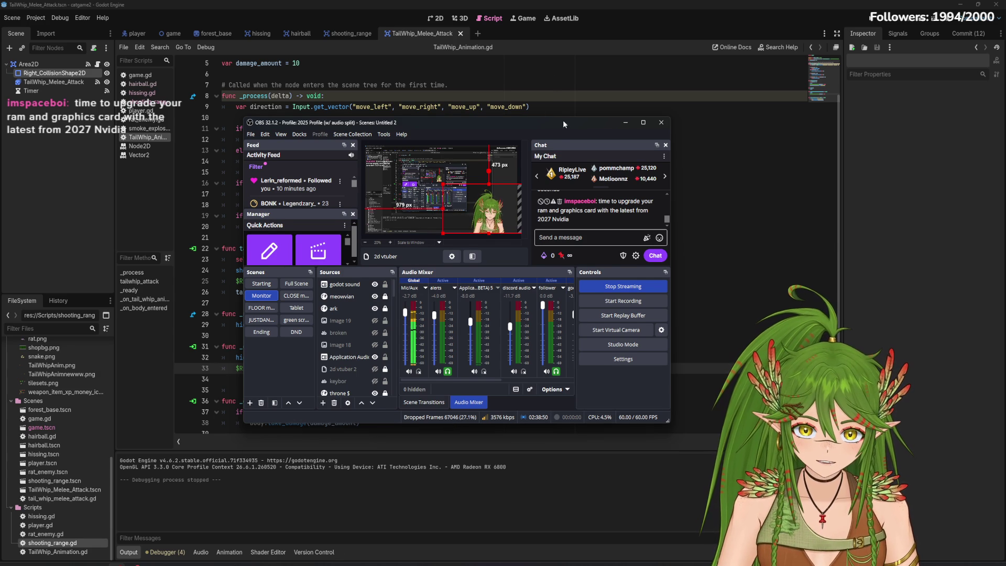
Nudge the OBS window and minimize it so the Godot editor is visible
left_click_drag(566, 124, 555, 129)
left_click(614, 128)
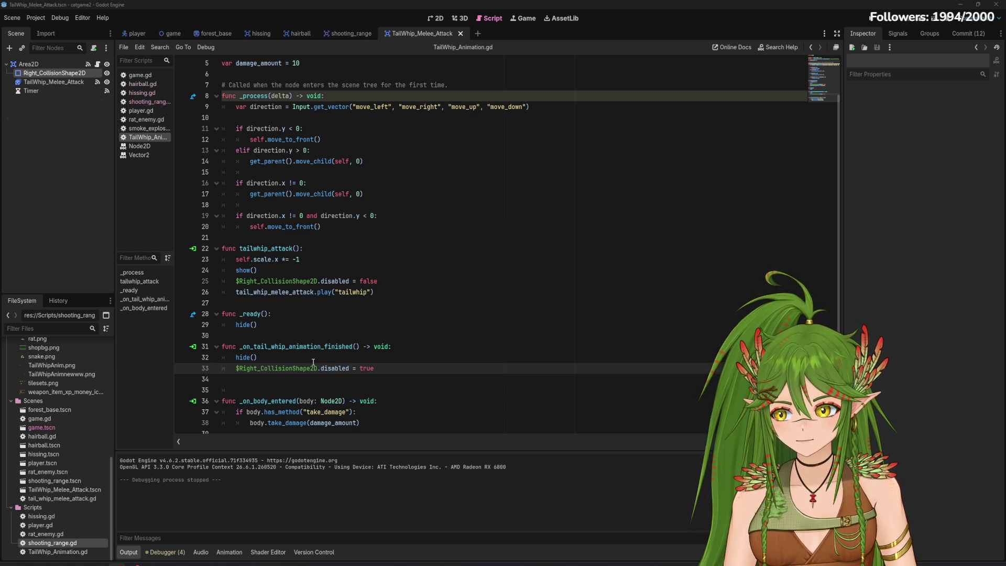
scroll(320, 275, "down", 1)
Switch to the 2D workspace showing the TailWhip_Melee_Attack scene
key("ctrl+F1")
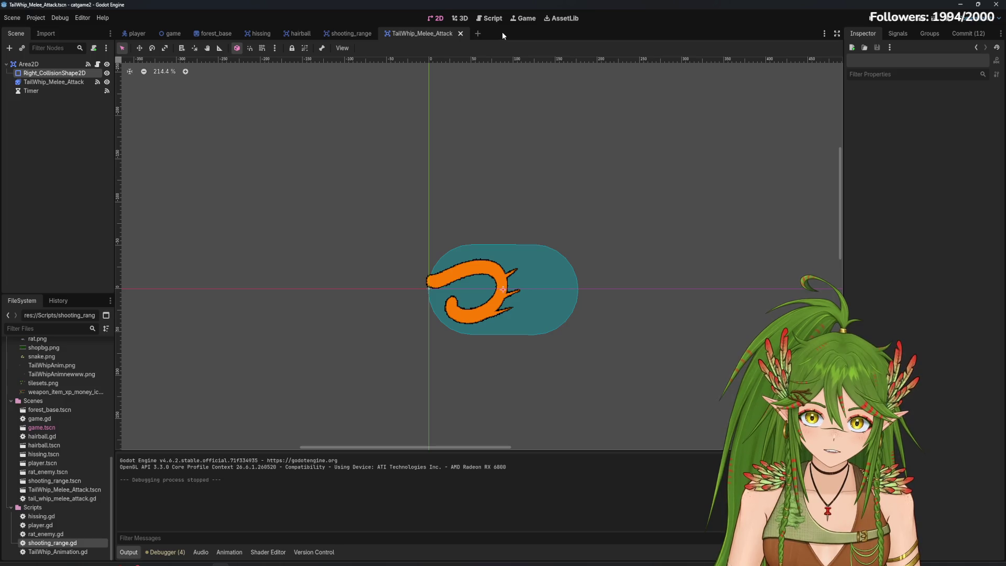
Playtest the game, walking the cat up and right after the rats, then stop it
key("F5")
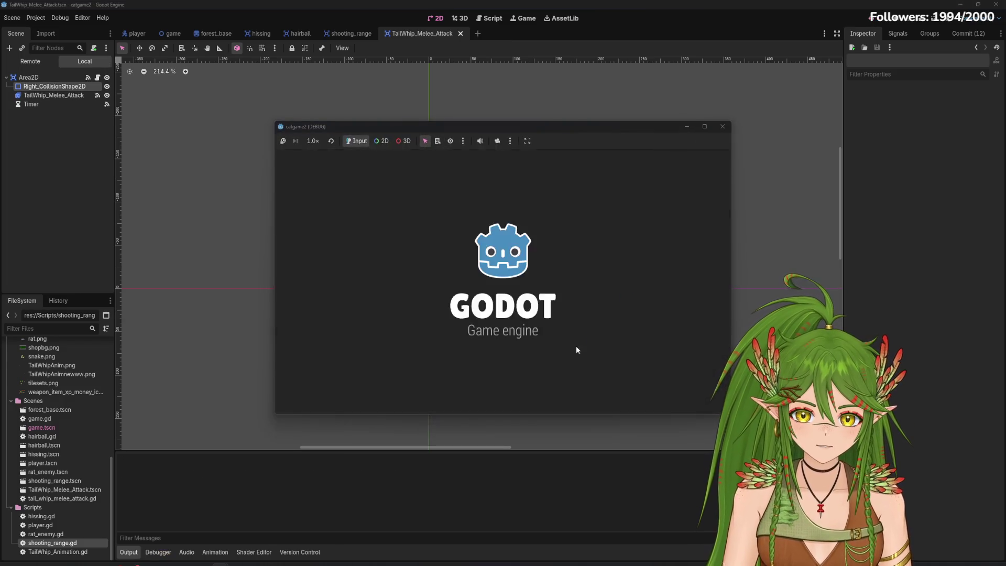
key("Up")
key("Right")
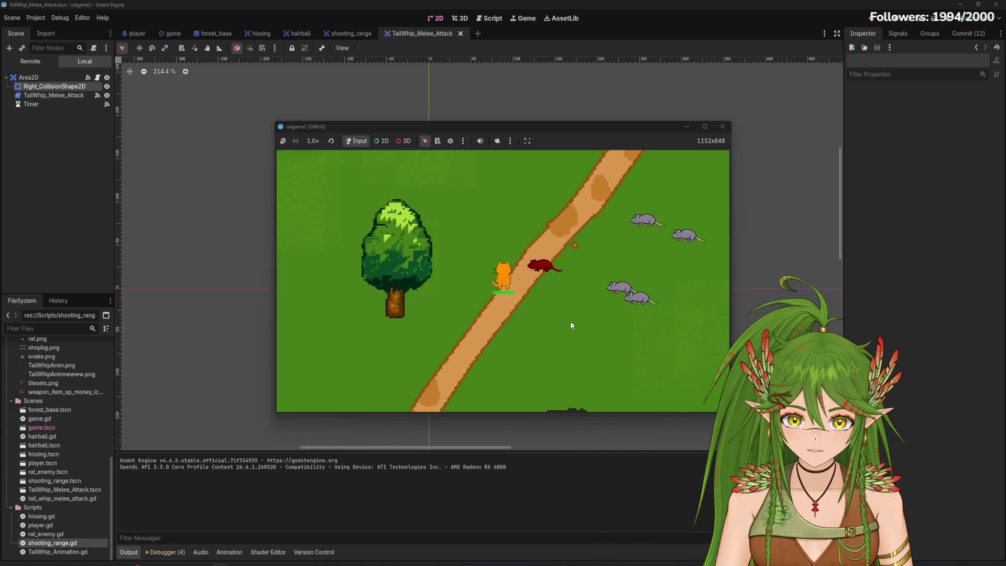
key("Right")
key("F8")
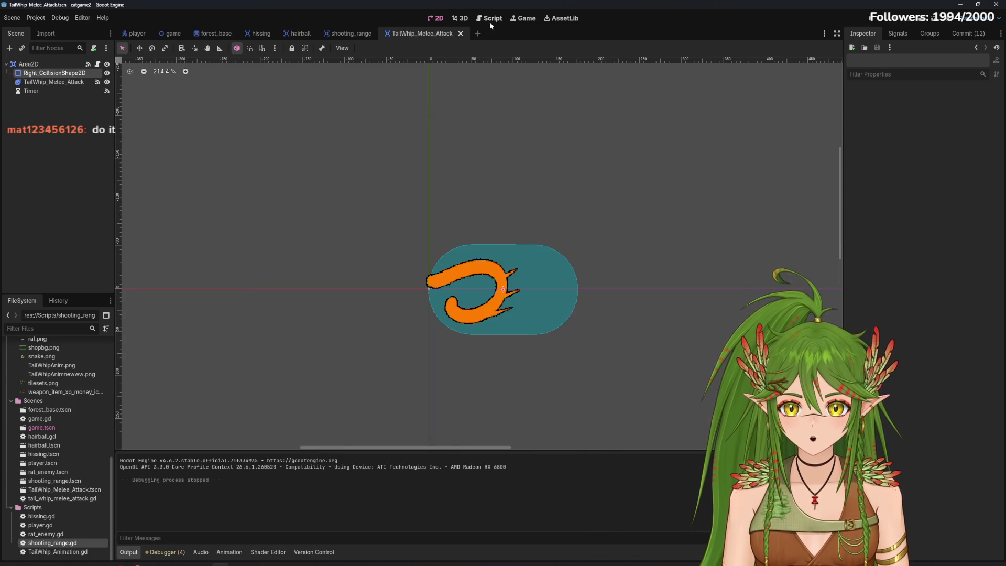
Copy the '$Right_CollisionShape2D.disabled = true' line into _ready() above hide()
left_click(490, 19)
scroll(357, 321, "down", 1)
left_click_drag(390, 362, 235, 366)
key("ctrl+c")
left_click(236, 317)
key("ctrl+v")
key("Return")
Retest the game walking the cat among the rats, then return to the damage_amount line
key("F5")
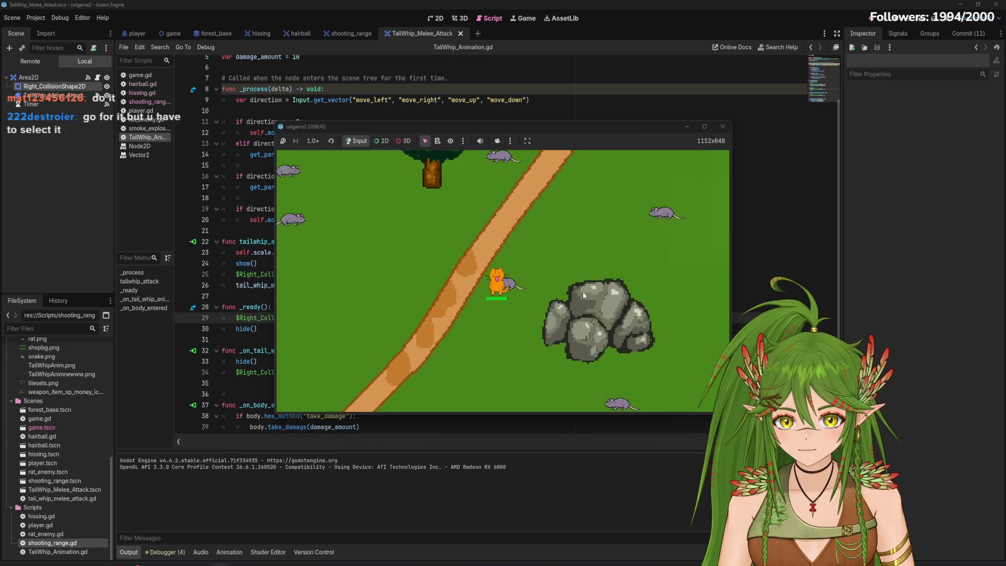
key("d")
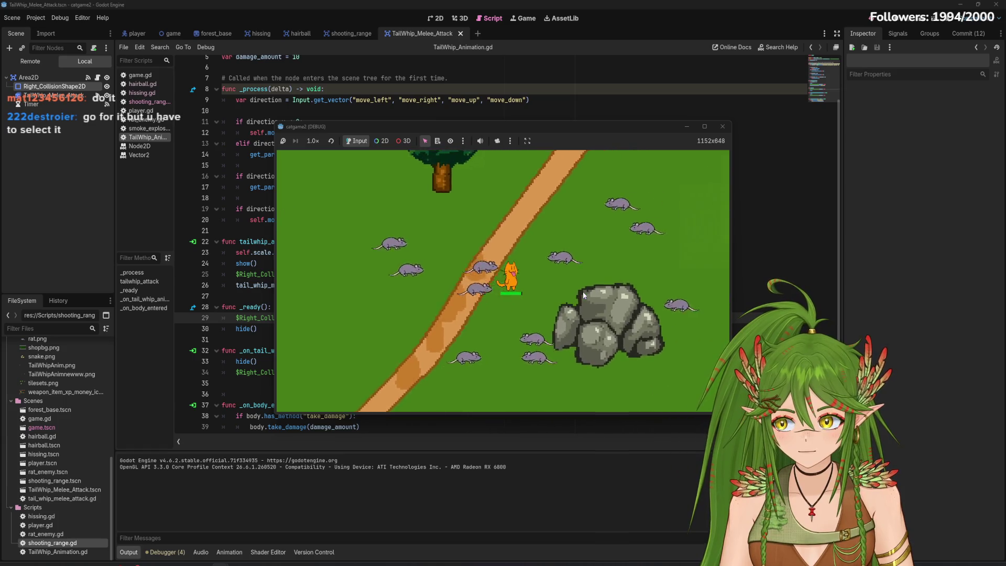
key("d")
key("d")
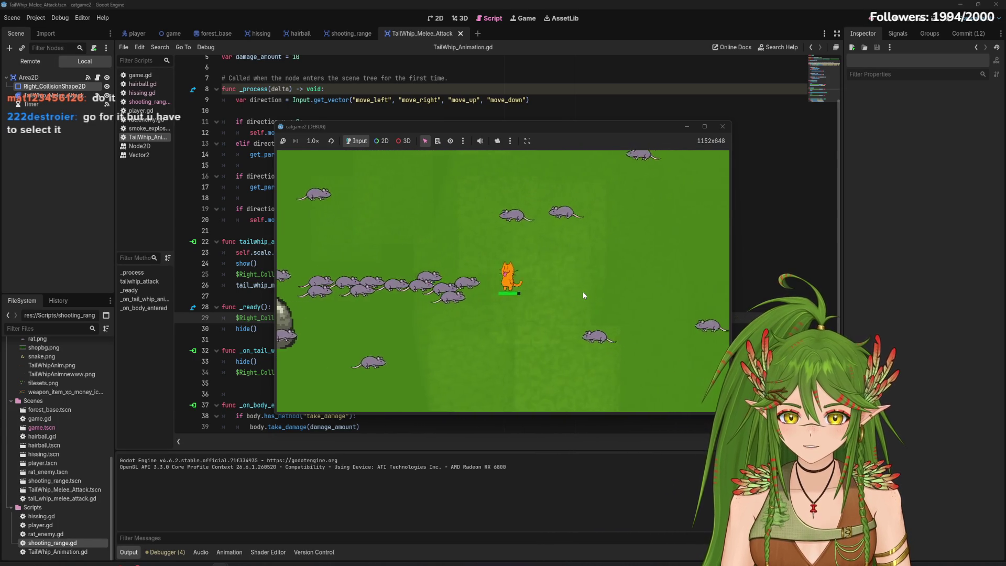
key("d")
key("a")
key("a")
key("w")
key("a")
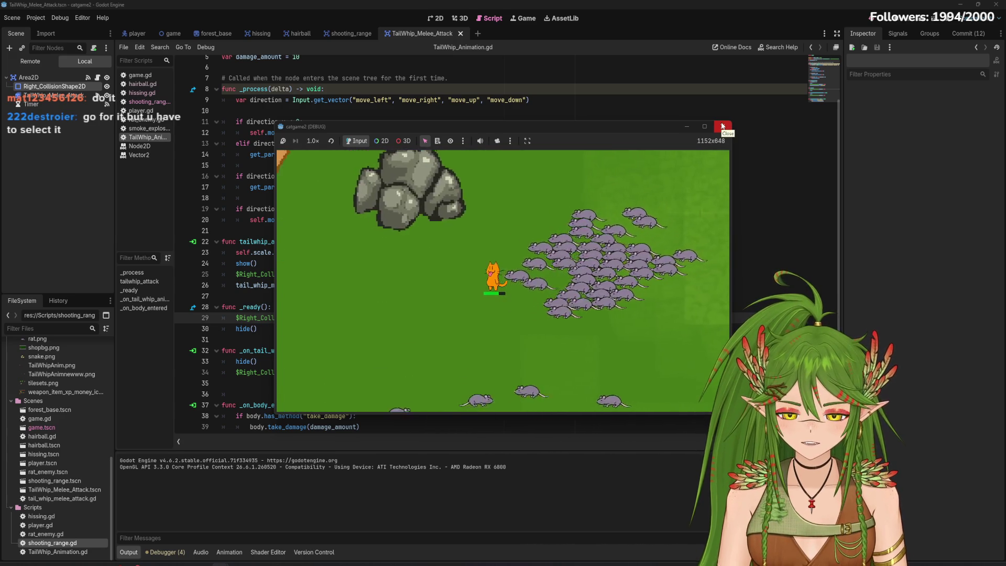
key("a")
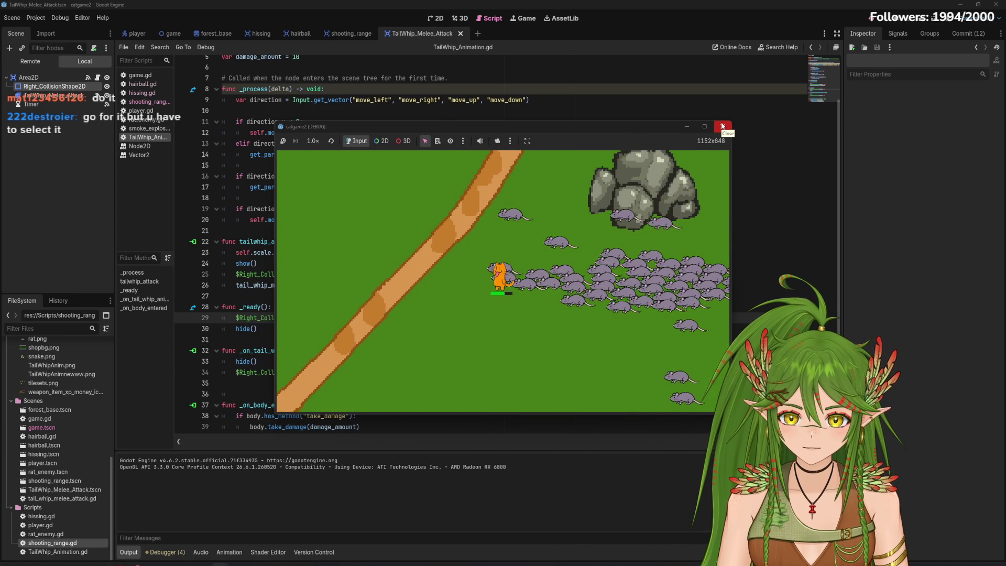
key("a")
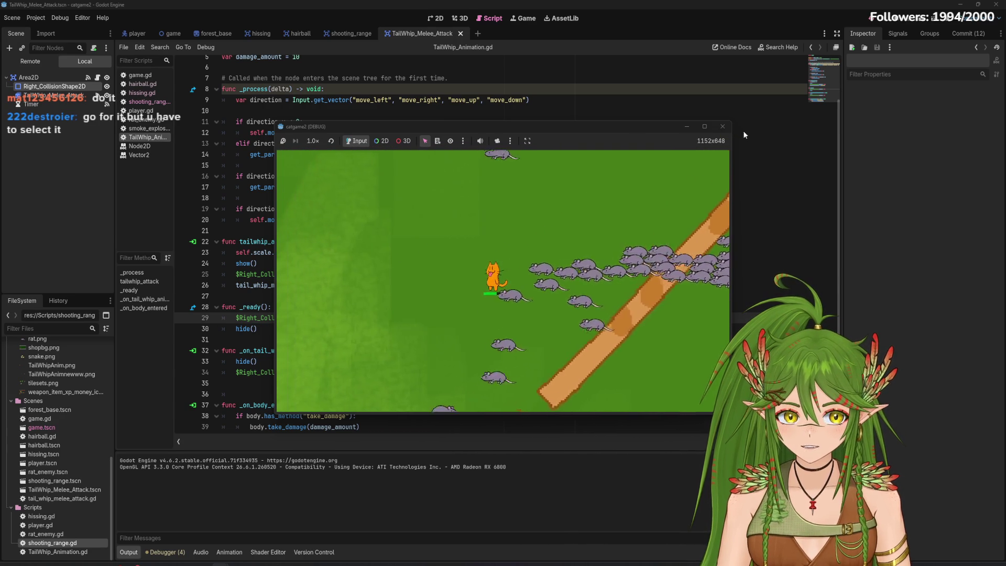
left_click(723, 126)
scroll(341, 286, "up", 2)
left_click(314, 106)
type("5")
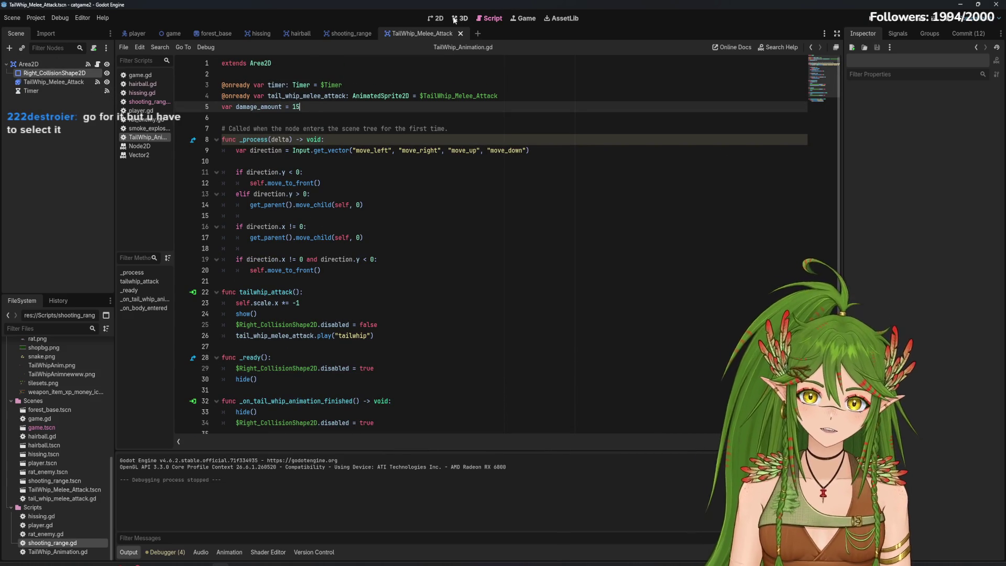
Run the game with damage 15, walking the cat right to the river and back
left_click(891, 18)
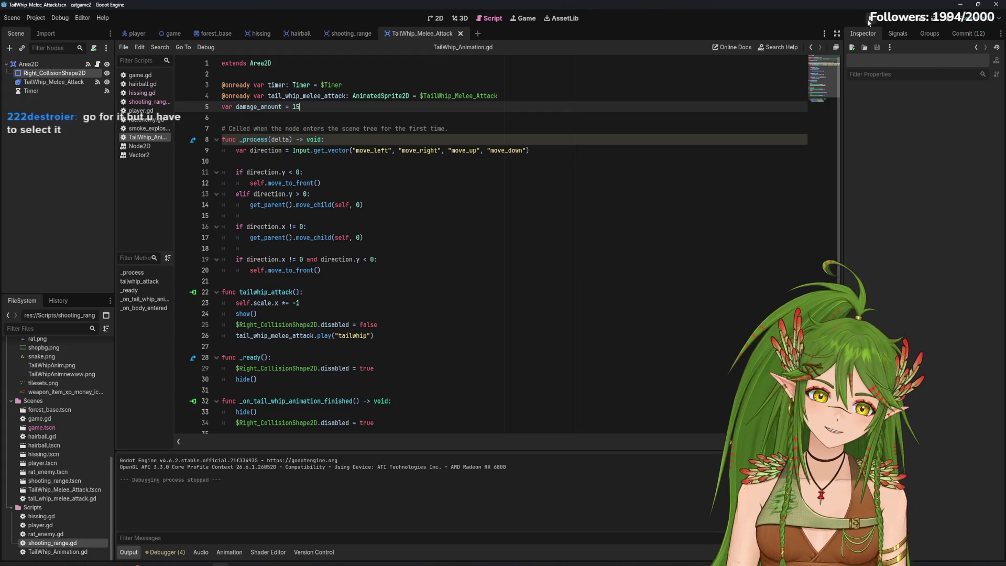
key("d")
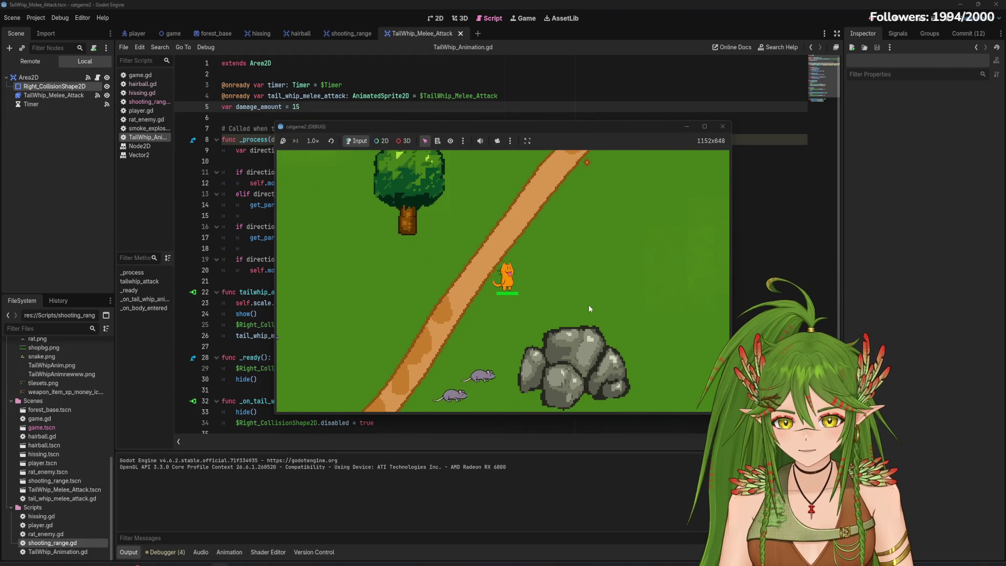
key("d")
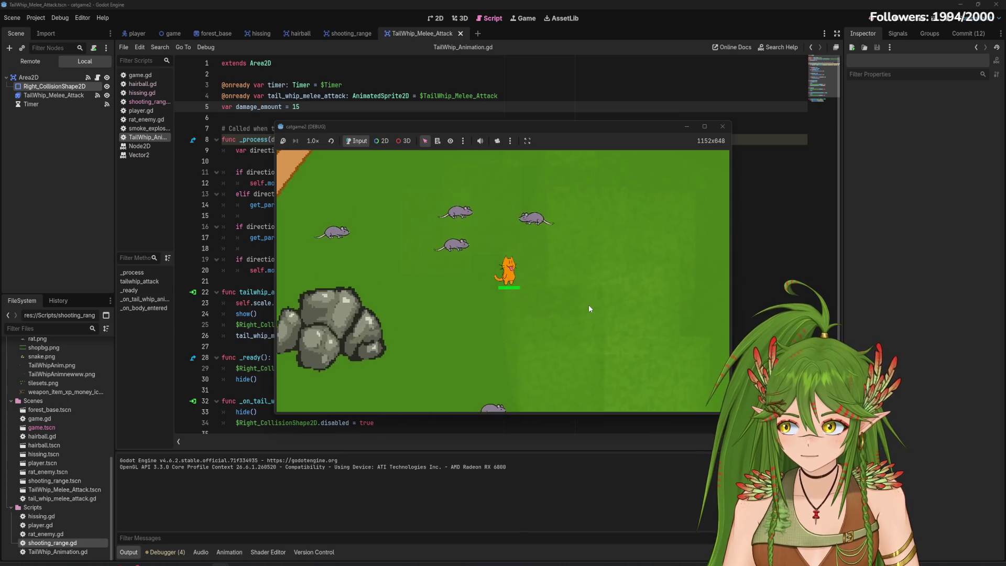
key("d")
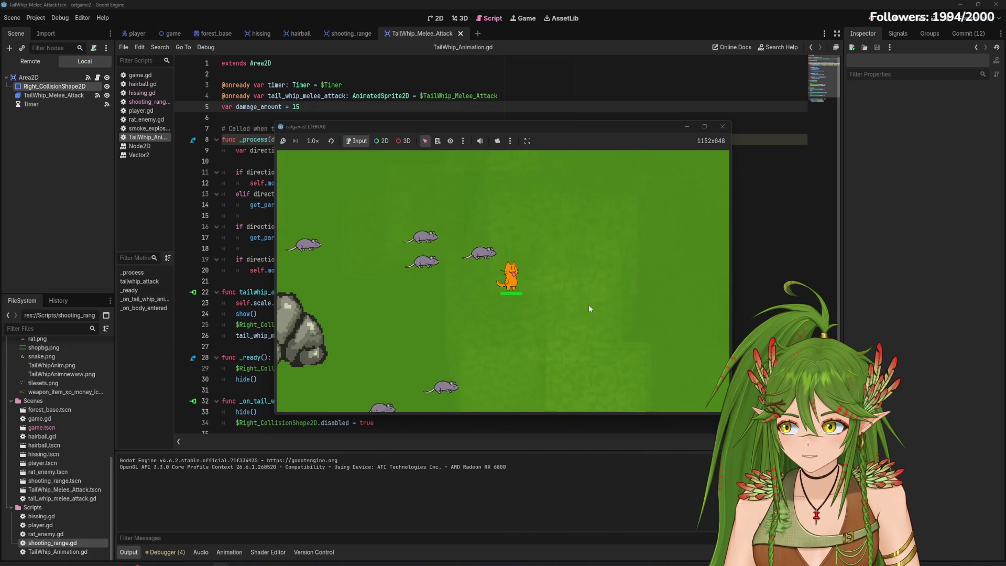
key("d")
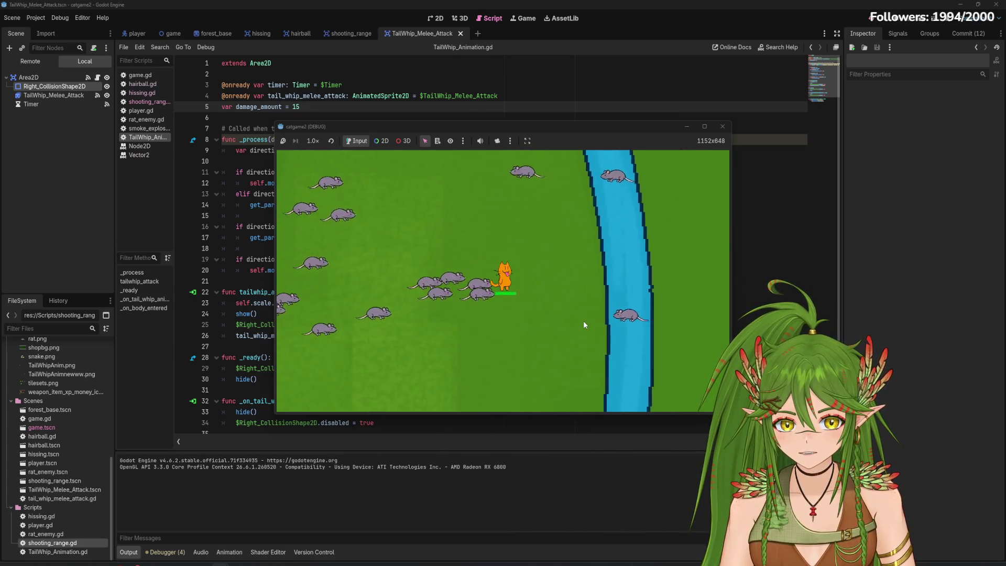
key("d")
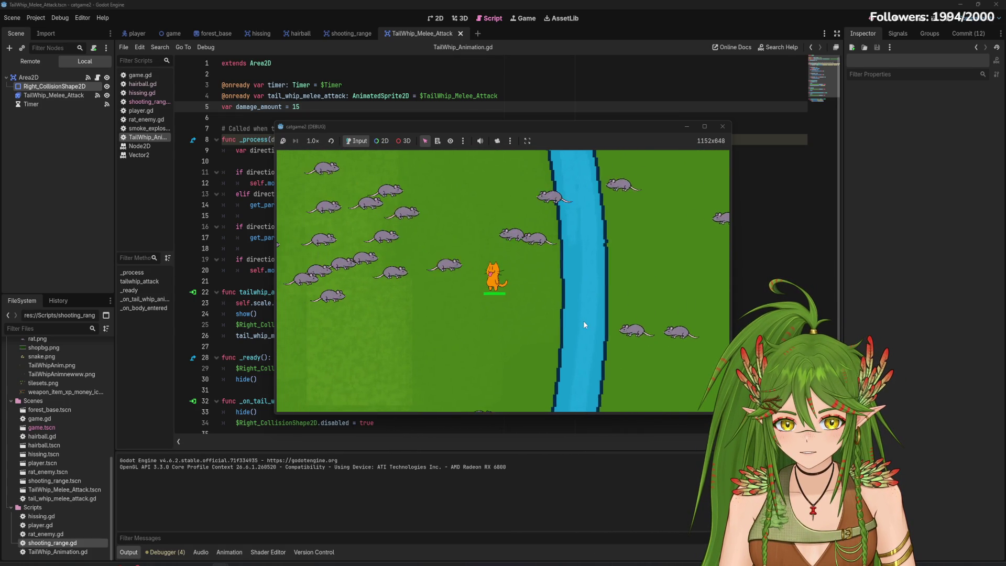
key("a")
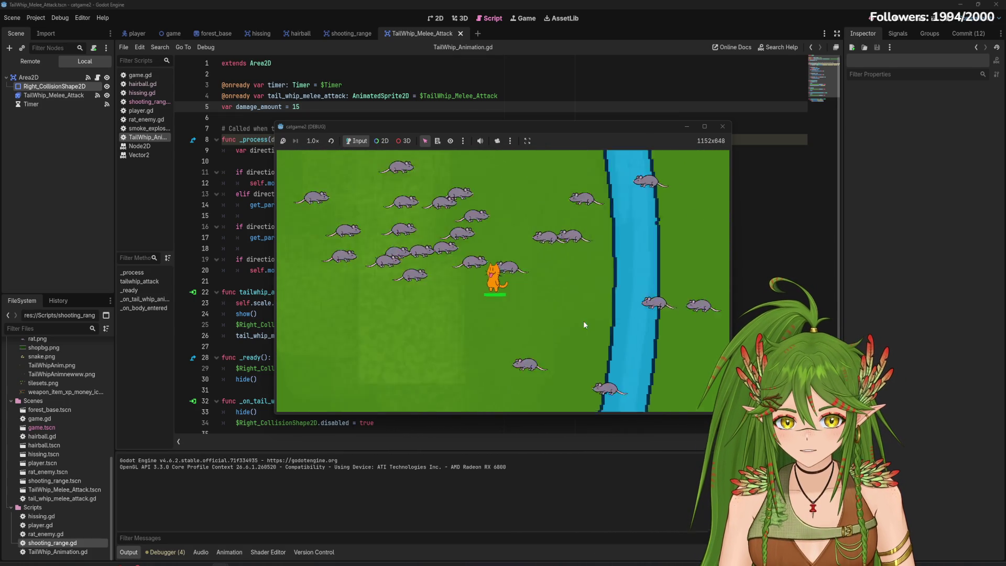
key("a")
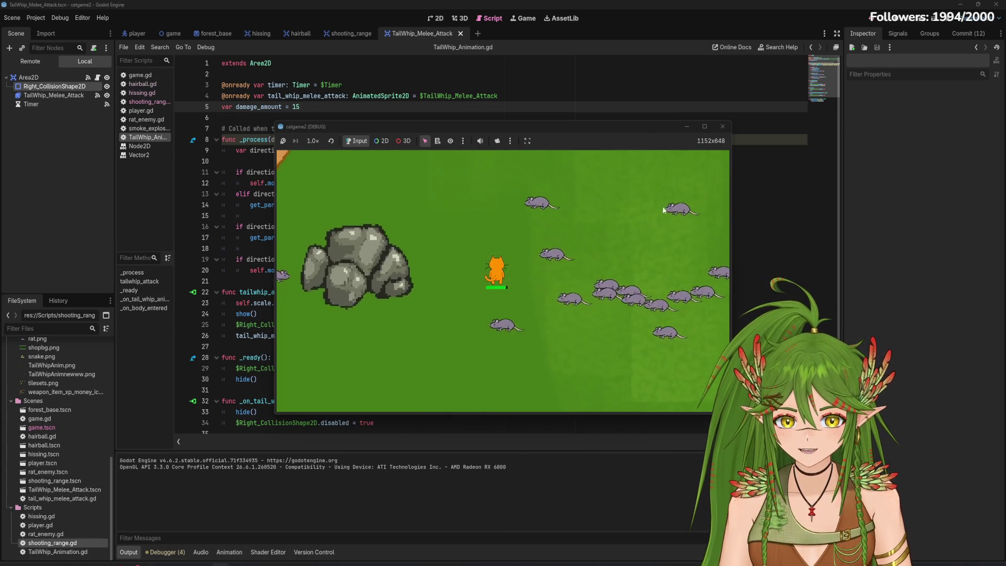
left_click(722, 126)
Lower damage_amount to 12 and start a test run
key("BackSpace")
type("2")
key("F5")
Tail-whip the rat swarm while walking the cat between the river and the rocks
key("w")
key("d")
key("a")
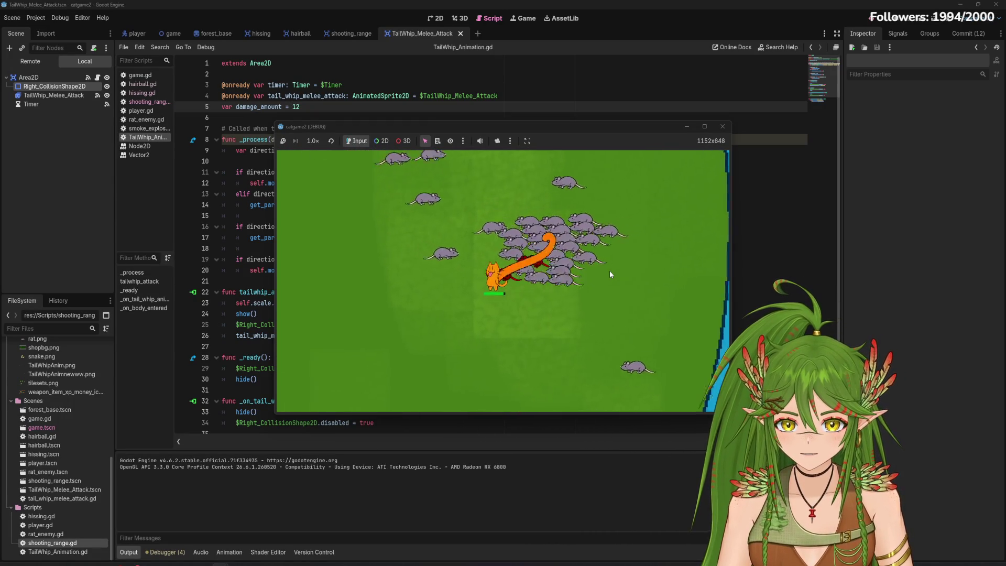
key("w")
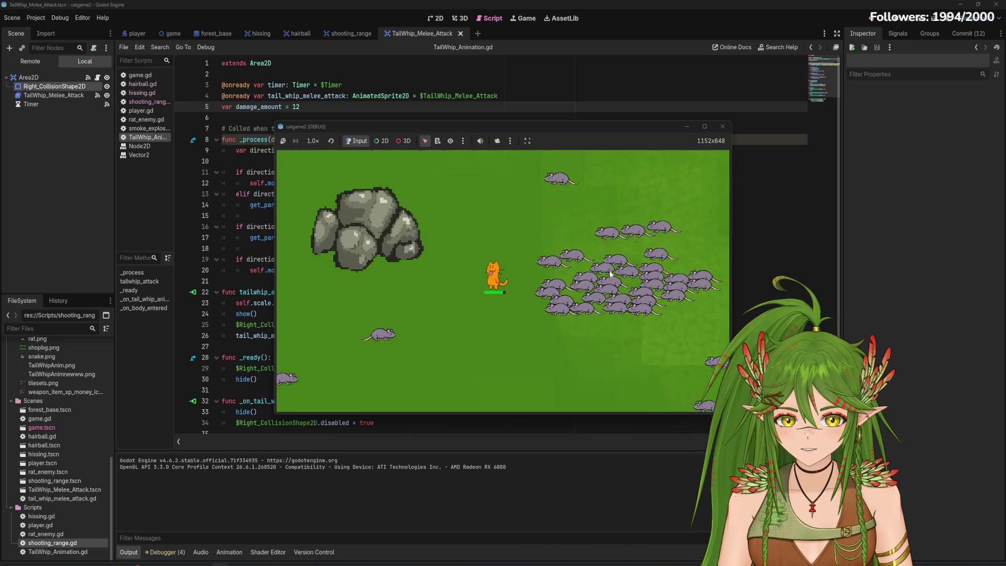
key("d")
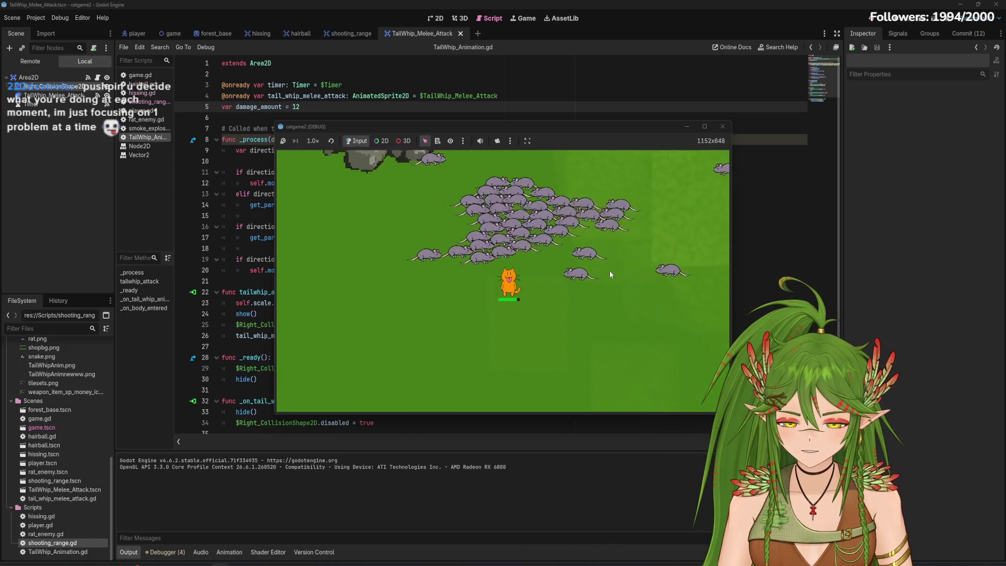
key("d")
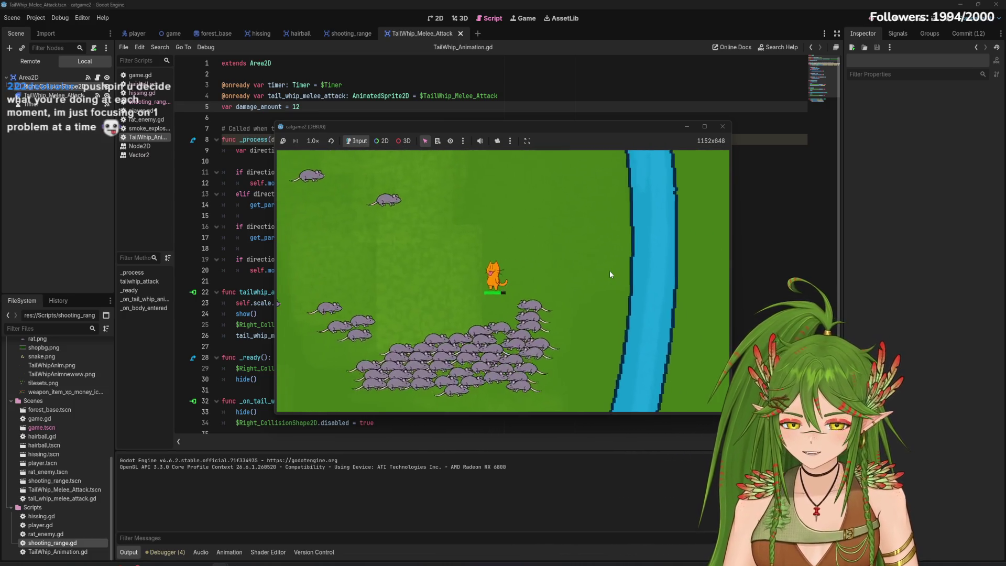
key("s")
key("a")
key("w")
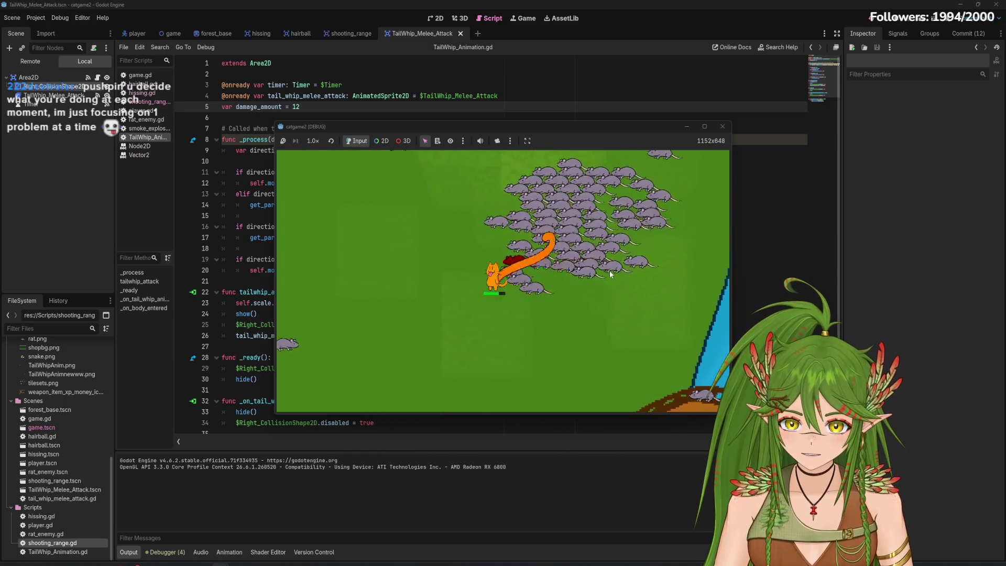
key("a")
key("w")
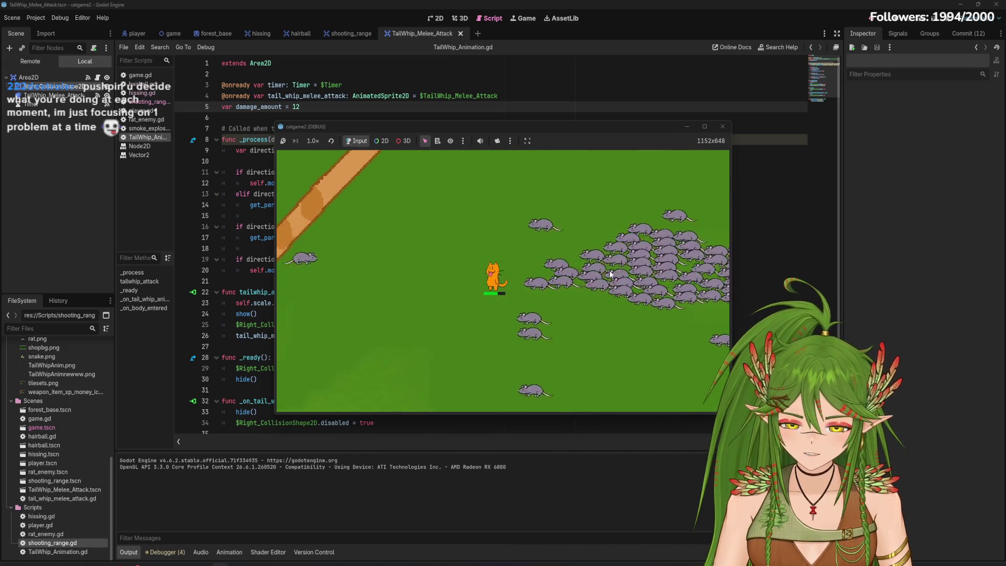
key("a")
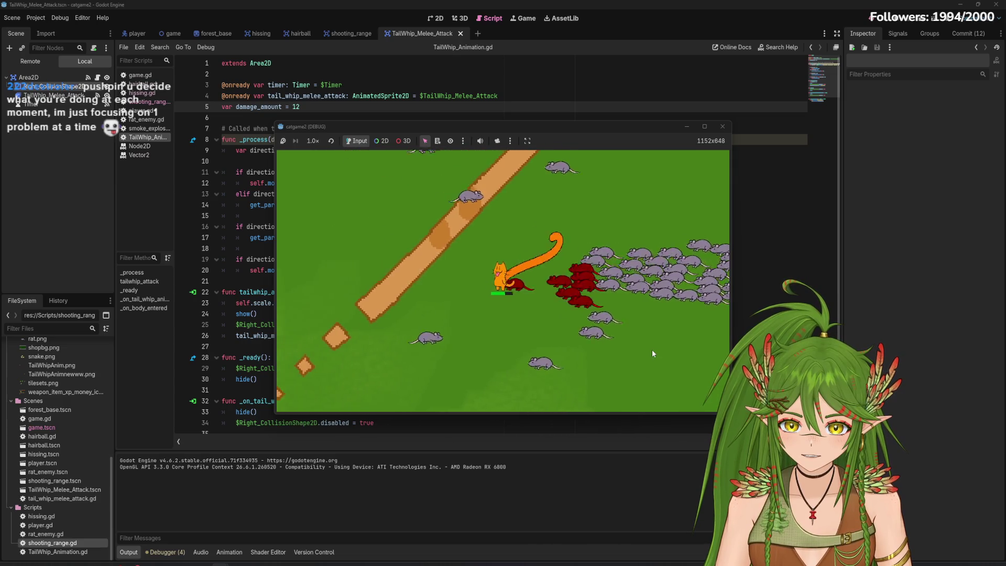
key("a")
key("a")
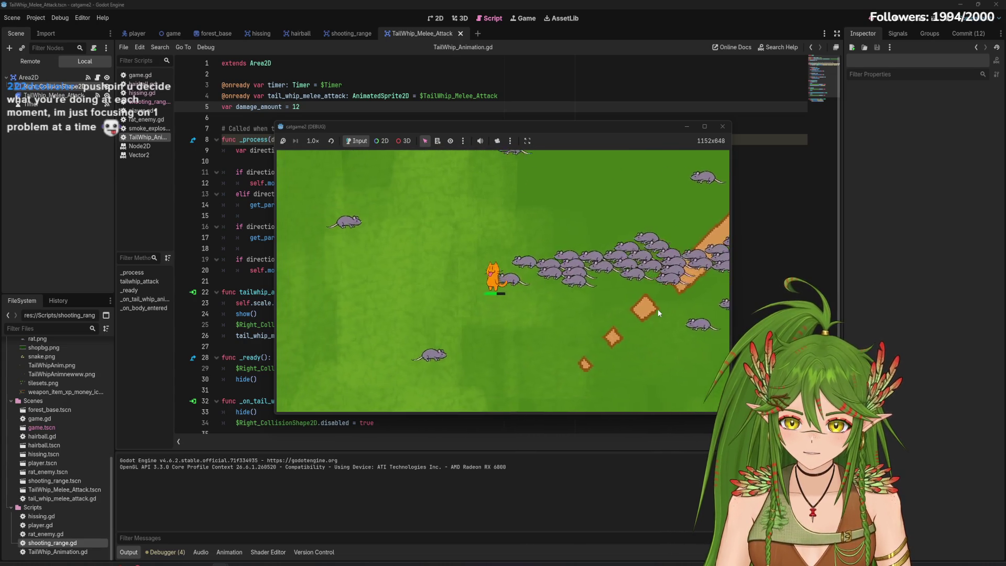
key("a")
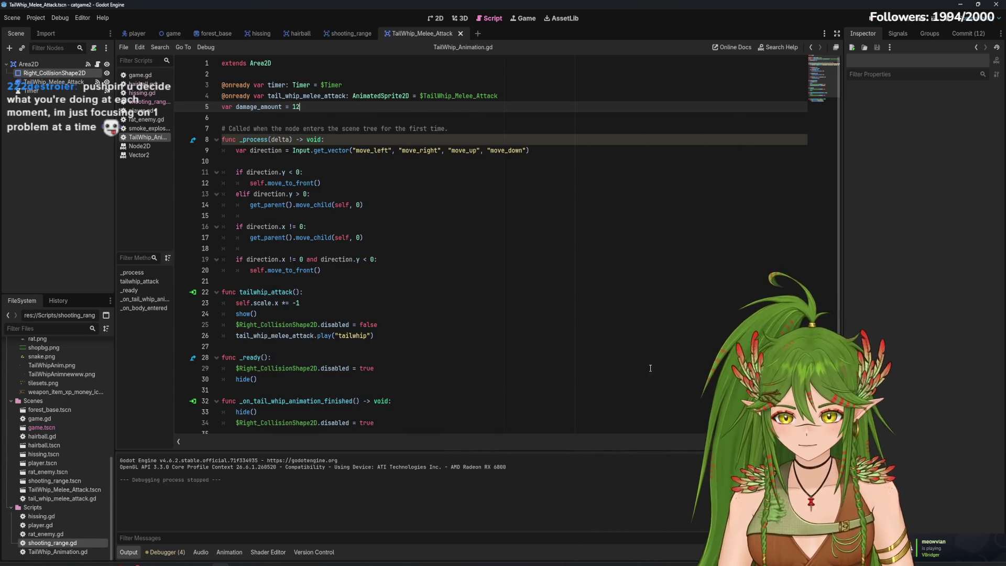
Open shooting_range.gd and uncomment func _physics_process with Toggle Comment
scroll(533, 282, "down", 2)
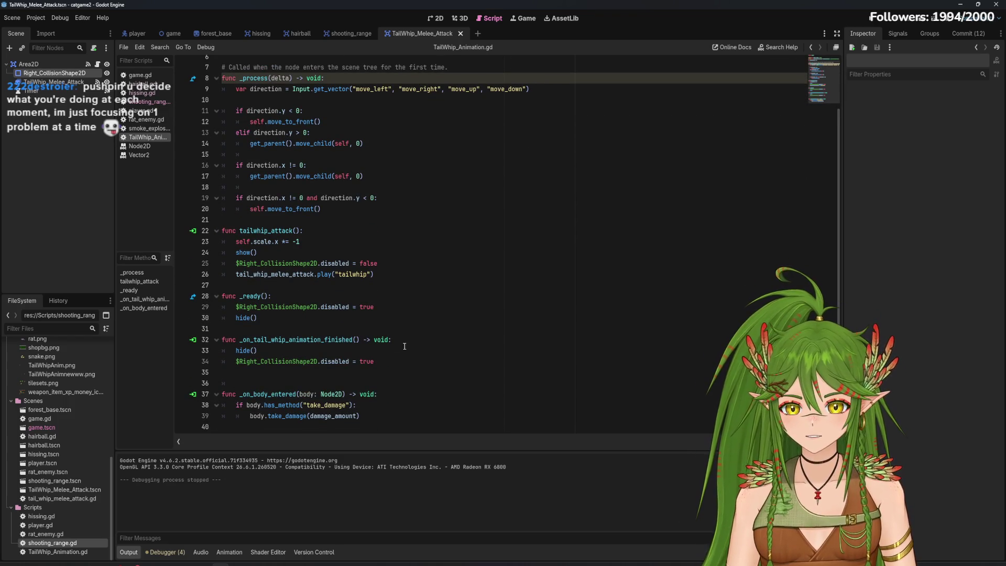
scroll(413, 350, "up", 2)
left_click(145, 93)
left_click(149, 102)
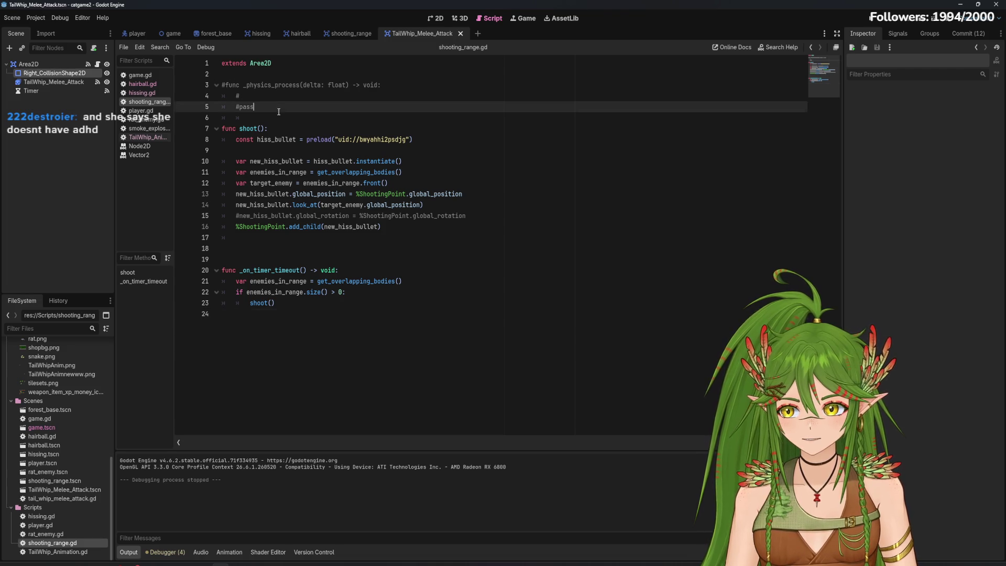
triple_click(229, 84)
right_click(222, 86)
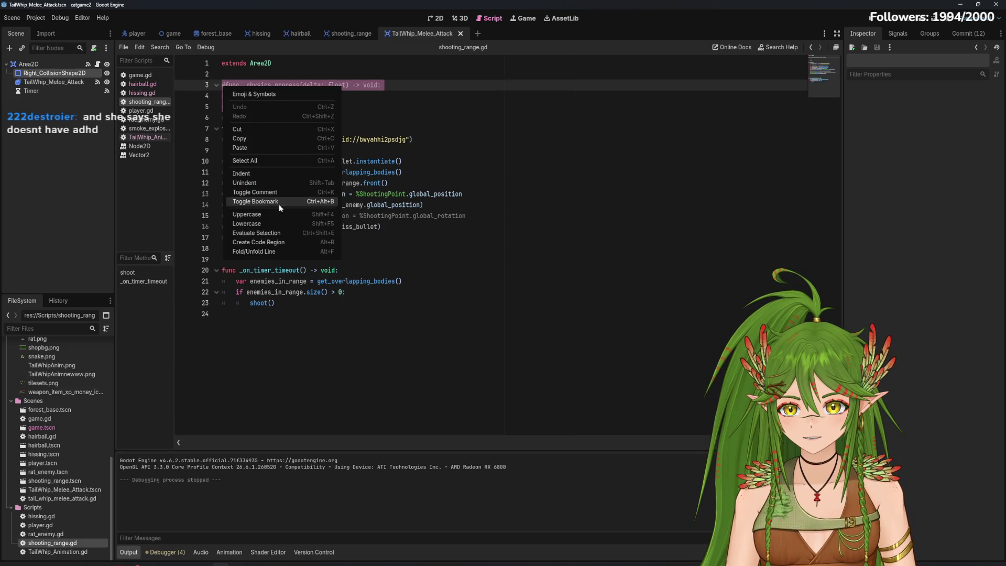
left_click(270, 192)
left_click(290, 115)
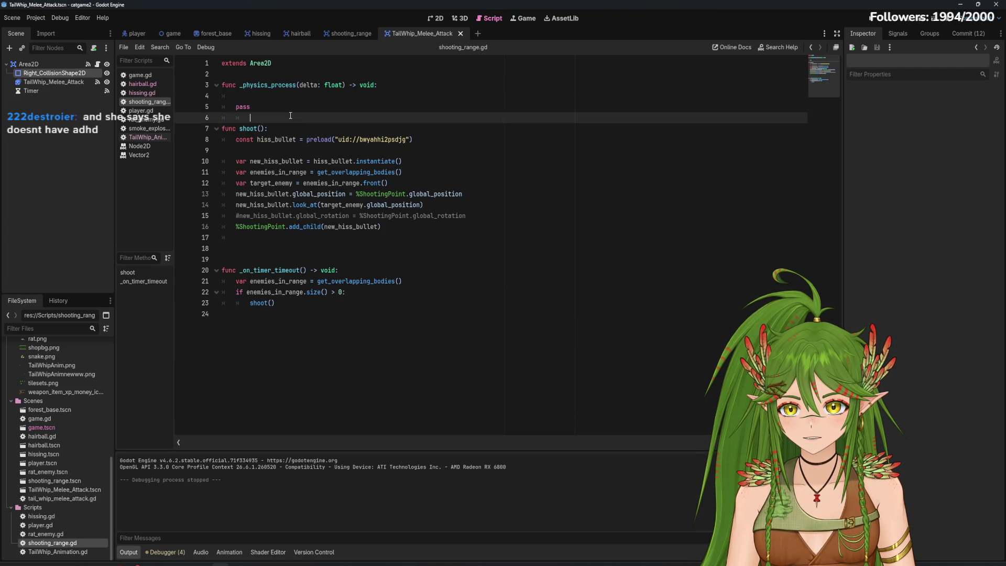
Review the restored _physics_process body, leaving only pass, and select the Timer node
left_click(285, 100)
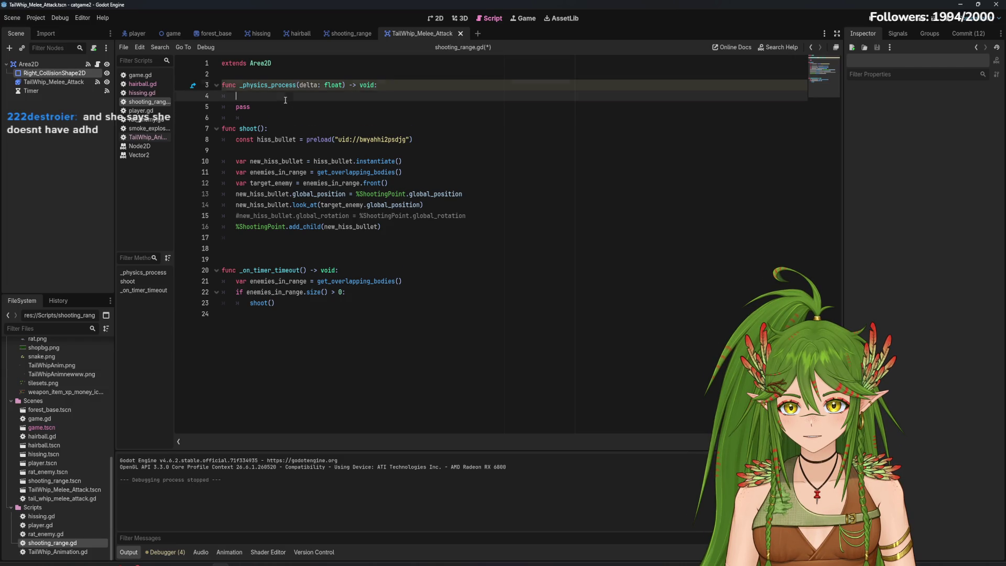
left_click(142, 93)
left_click(151, 101)
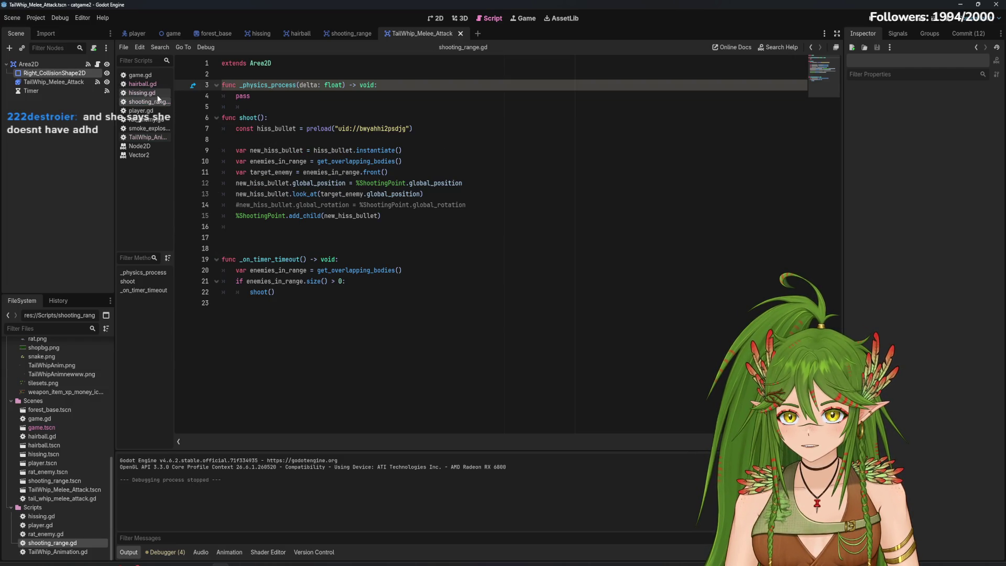
left_click(309, 107)
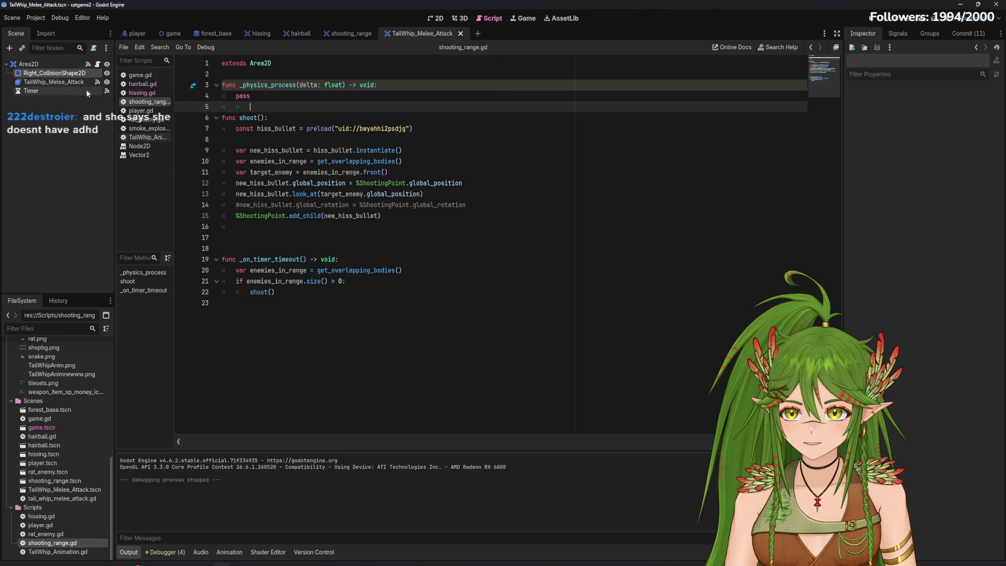
Toggle the Timer's Autostart off and back on, save the scene, and open the hissing scene
left_click(55, 91)
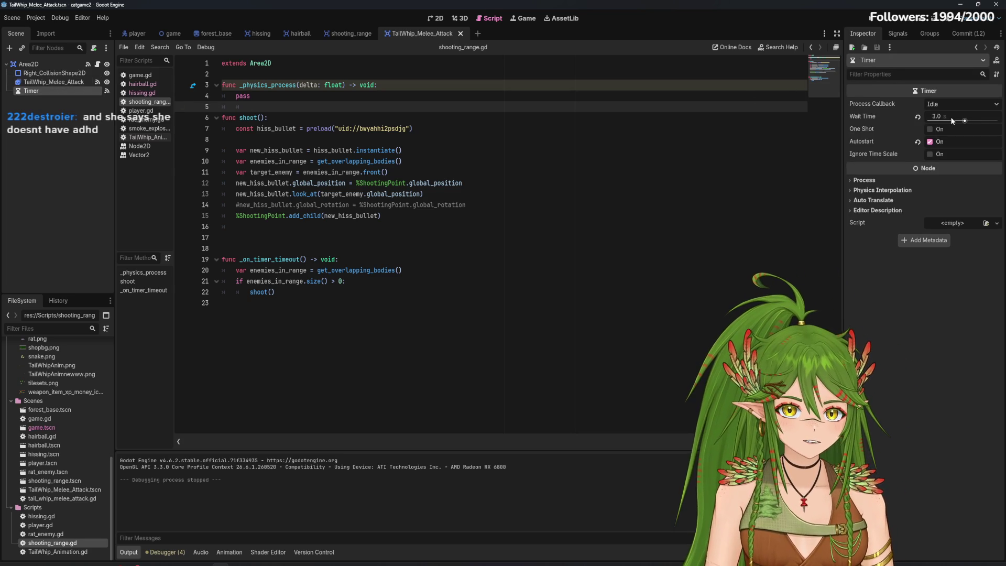
left_click(147, 93)
left_click(152, 103)
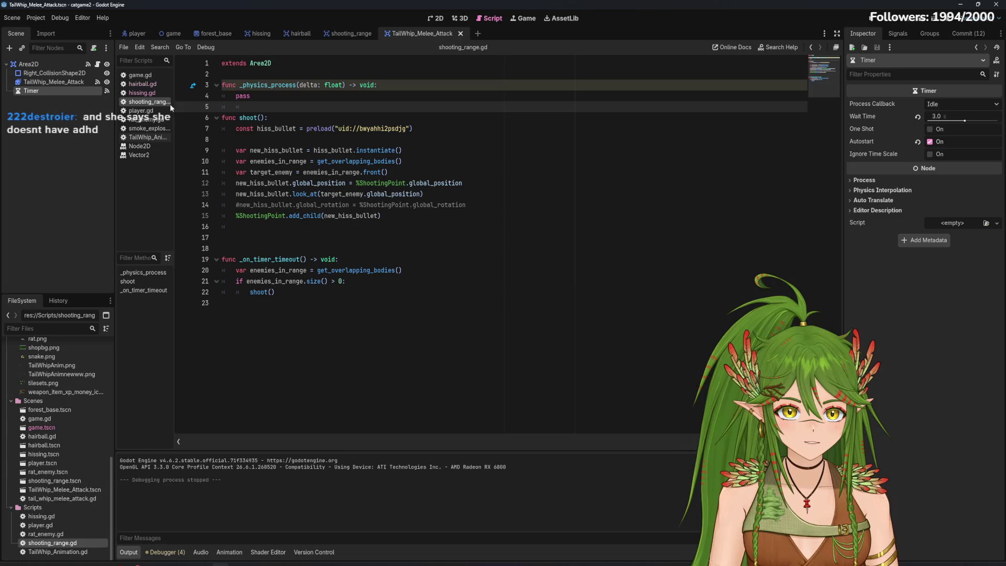
left_click(930, 142)
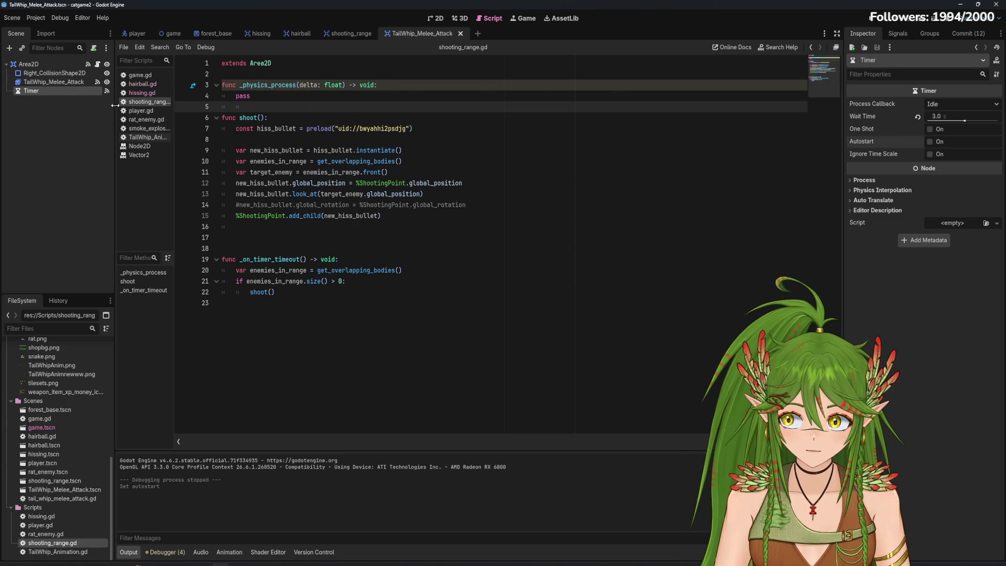
left_click(931, 142)
key("ctrl+s")
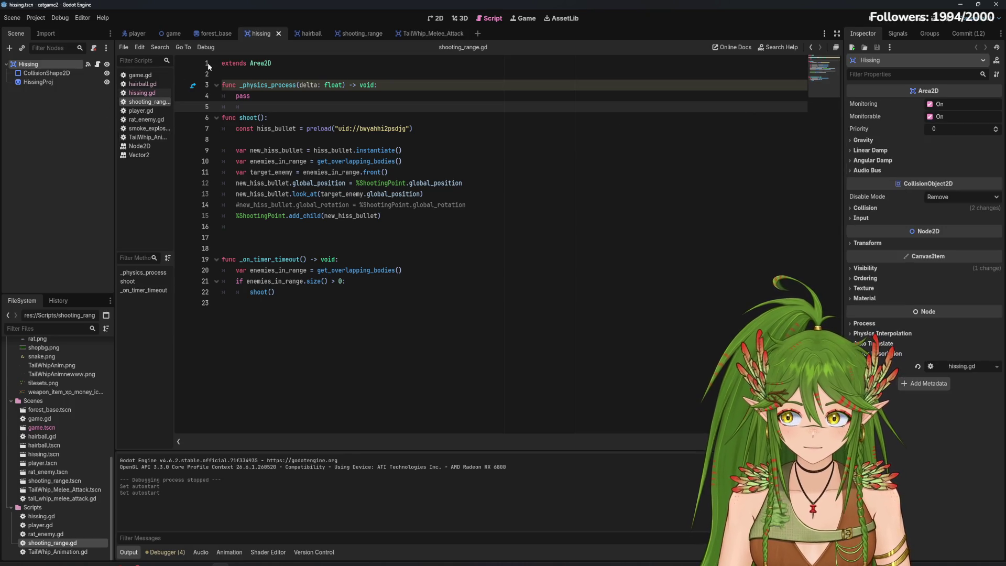
left_click(350, 33)
Run the game from shooting_range and walk the cat right, down and left, tail-whipping rats
left_click(931, 141)
key("F5")
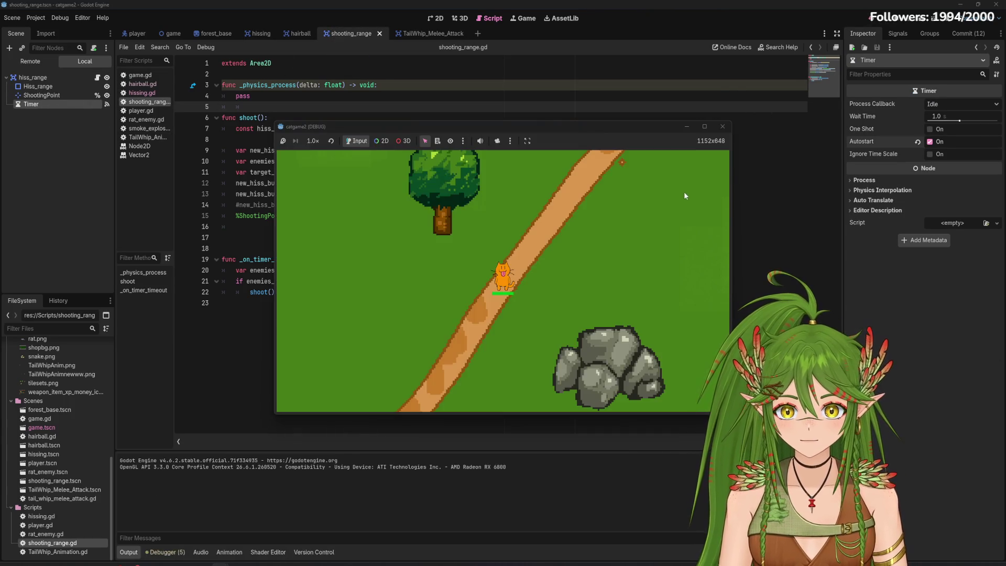
key("d")
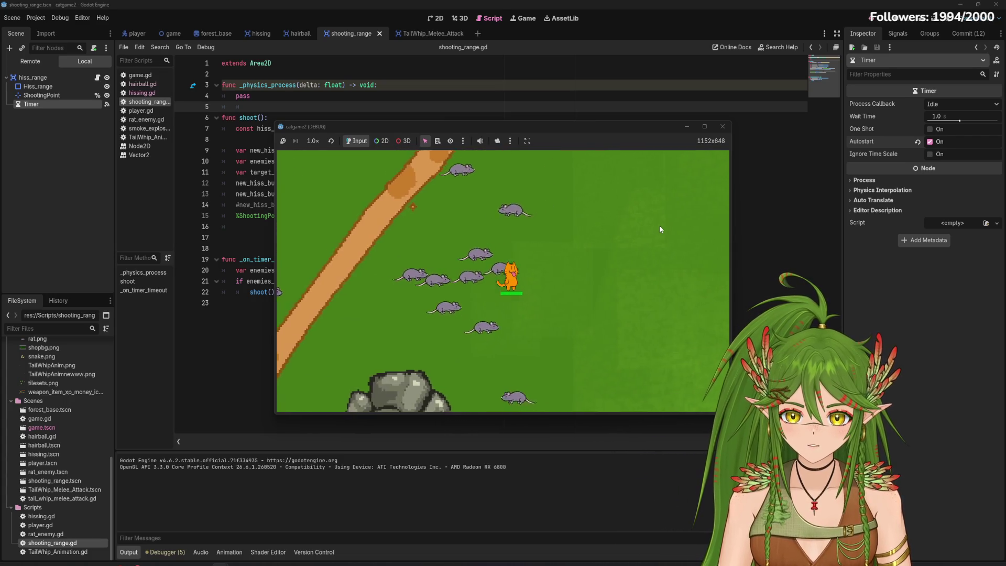
key("s")
key("a")
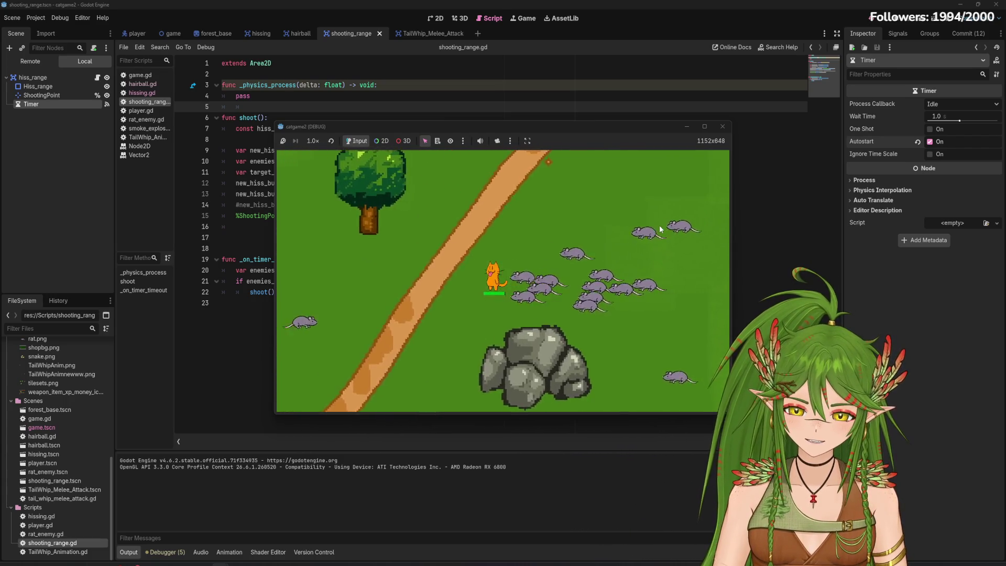
Steer the cat down-right toward the river and back left while attacking rats
key("d")
key("s")
key("d")
key("s")
key("d")
key("s")
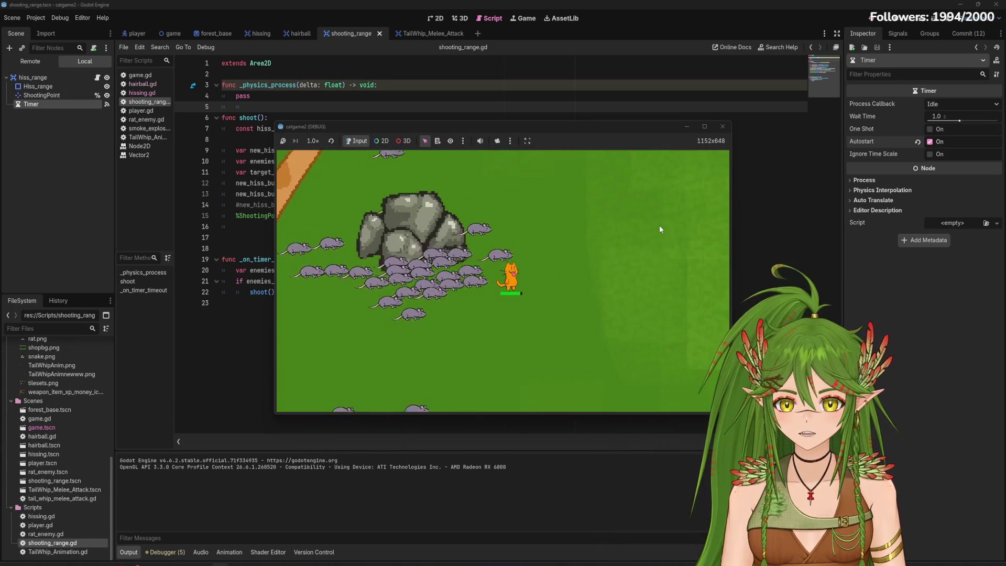
key("d")
key("s")
key("d")
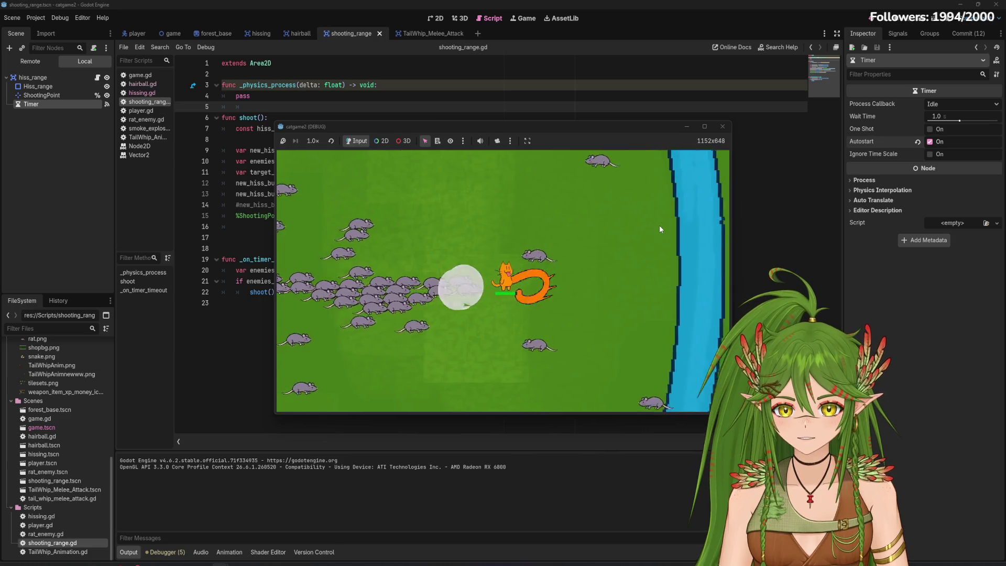
key("d")
key("a")
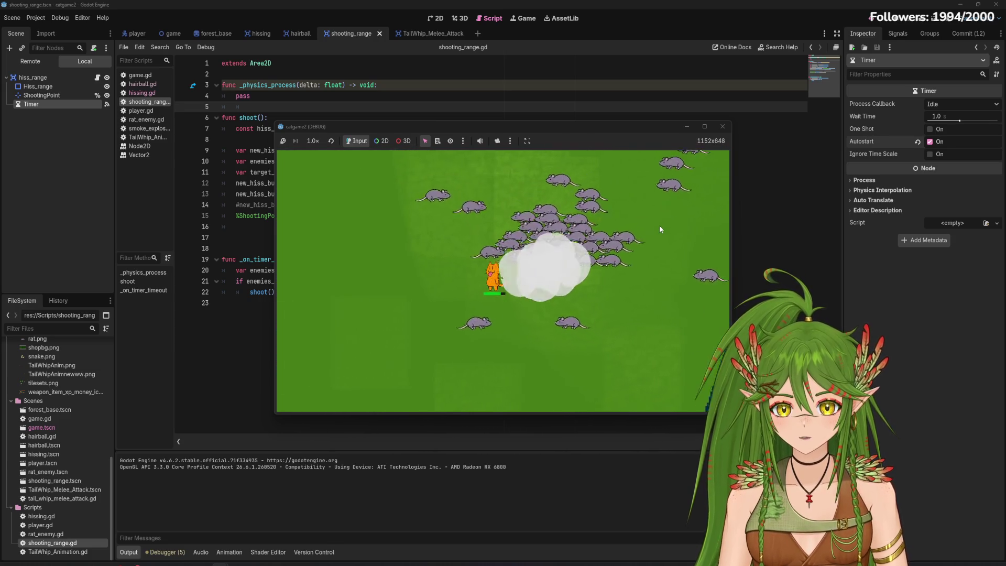
Stop the game and change damage_amount on line 5 of TailWhip_Animation.gd from 12 to 10
key("a")
left_click(722, 128)
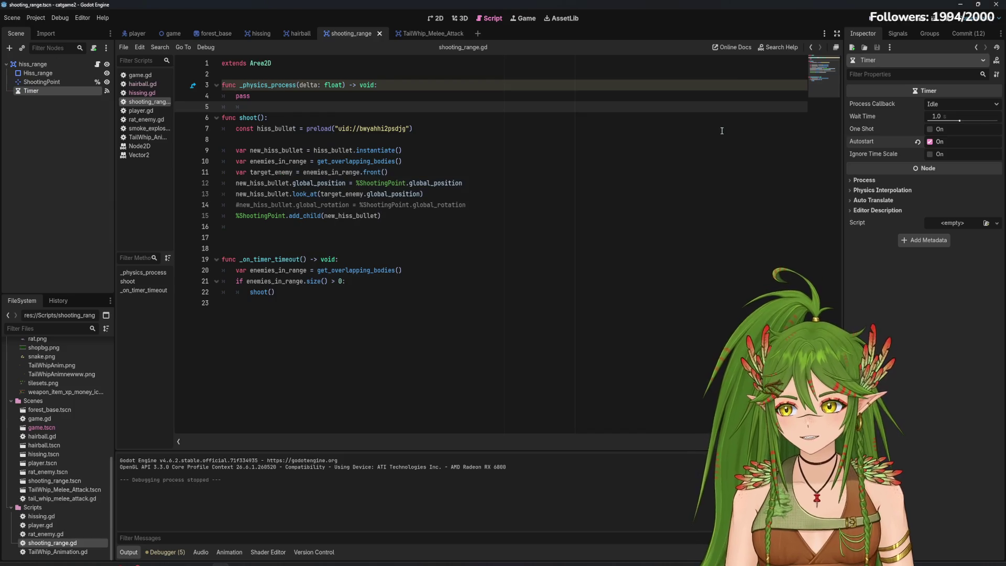
left_click(424, 33)
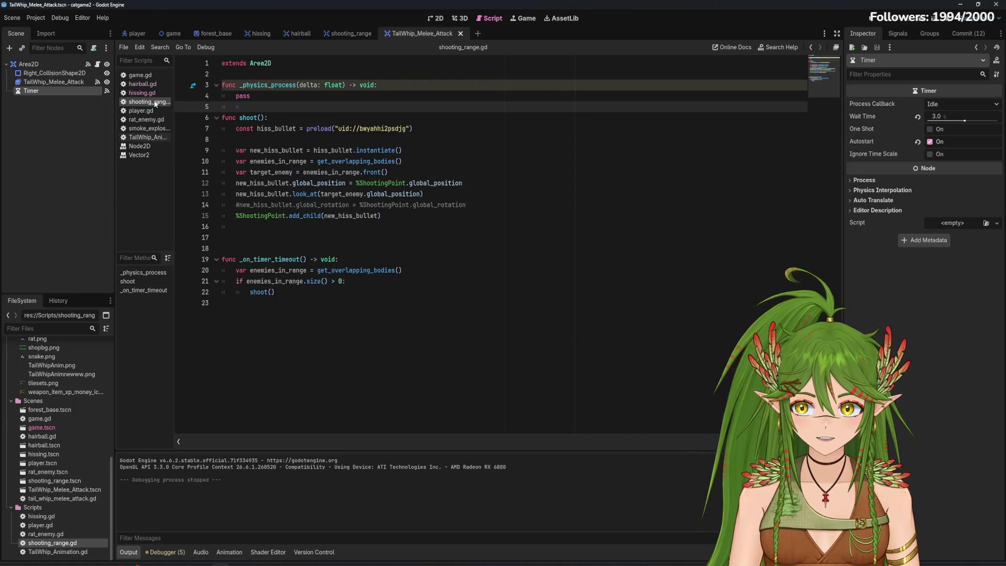
left_click(147, 136)
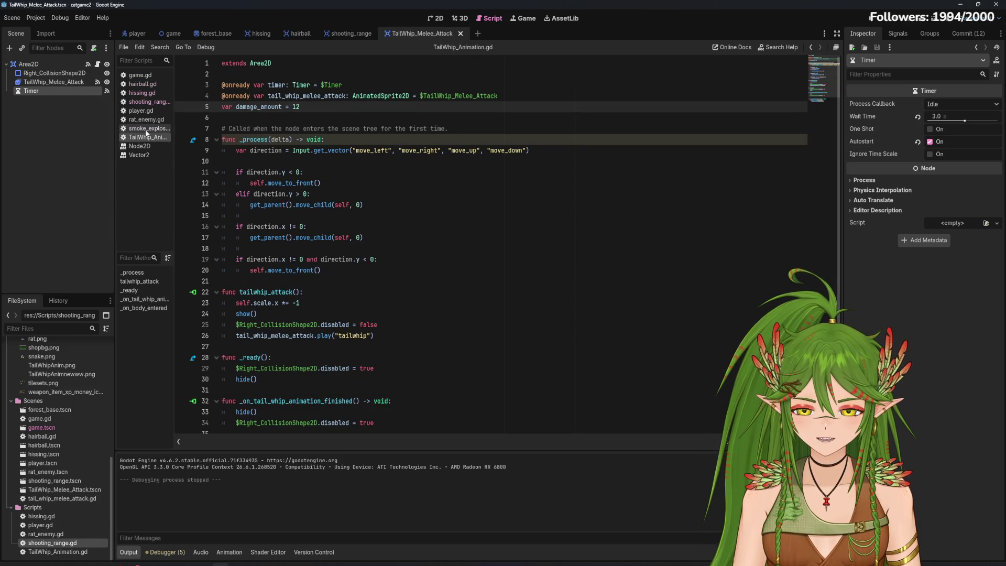
left_click(315, 107)
key("BackSpace")
type("0")
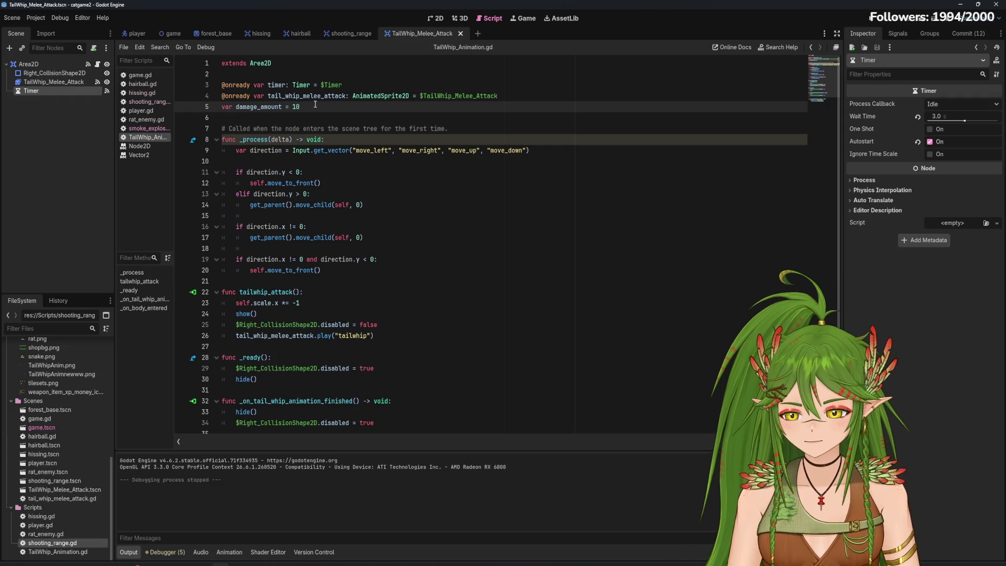
left_click(149, 101)
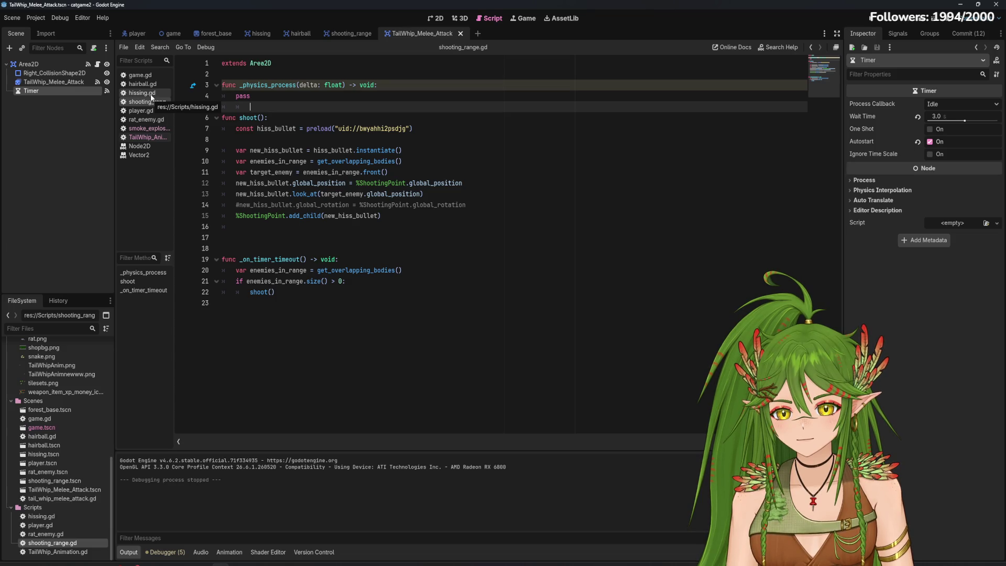
In hissing.gd, copy the take_damage check to a new line above queue_free()
left_click(150, 94)
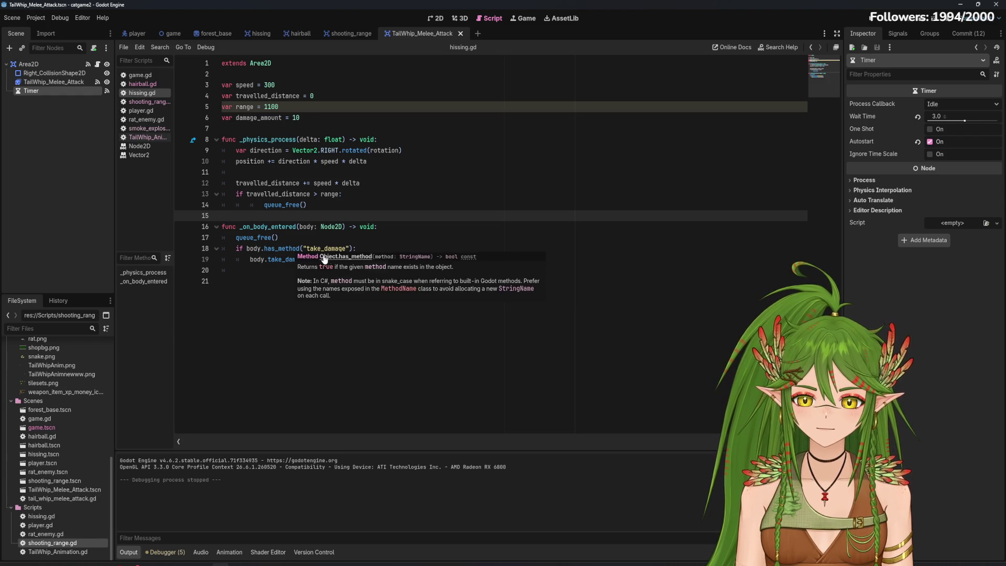
left_click_drag(357, 248, 236, 248)
key("ctrl+c")
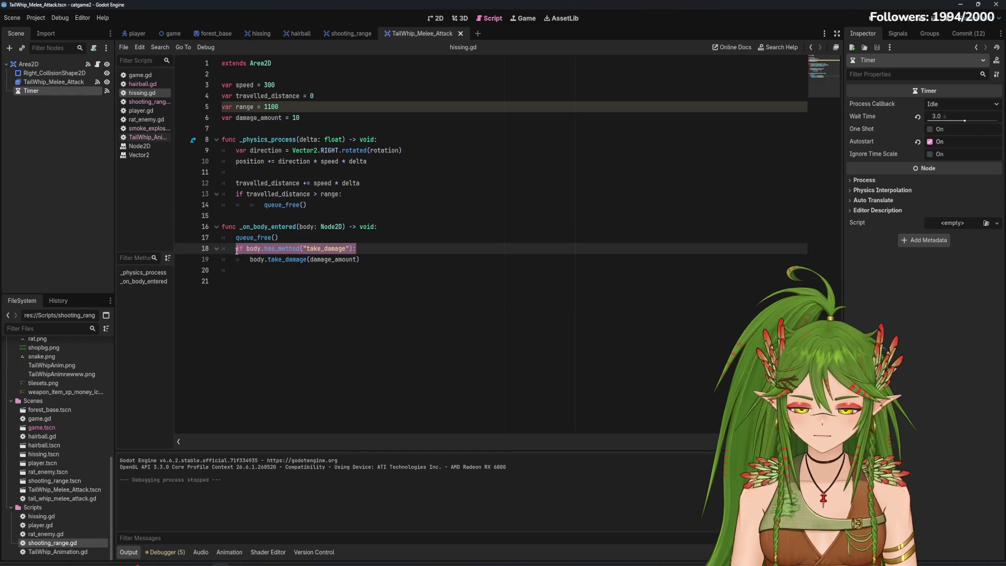
left_click(236, 238)
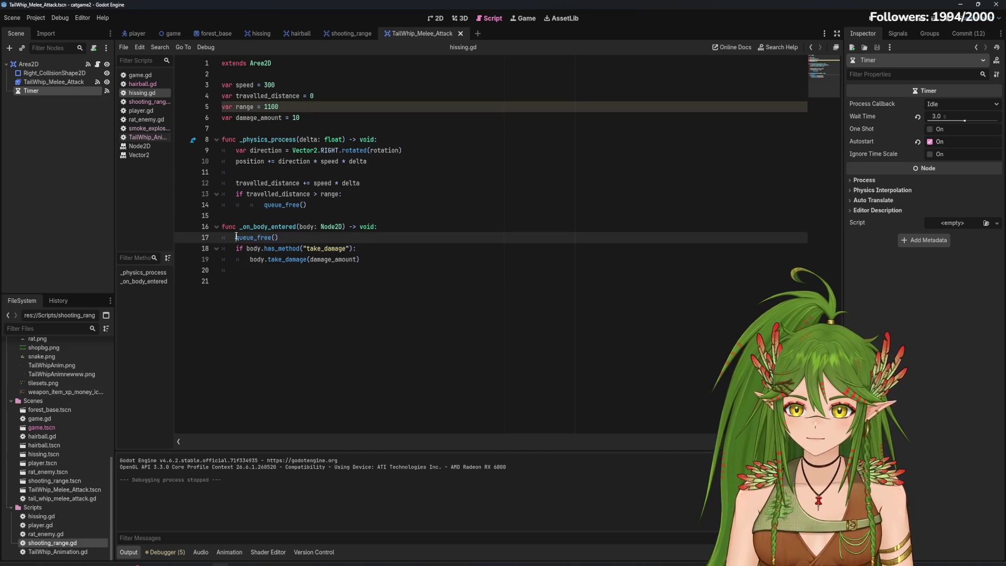
key("Return")
key("Up")
key("ctrl+v")
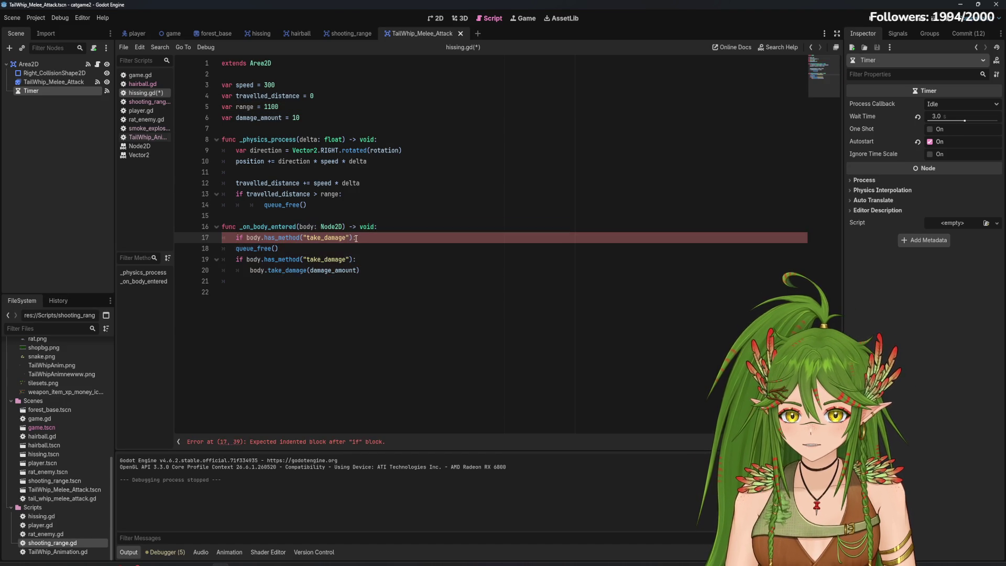
type(" = 3")
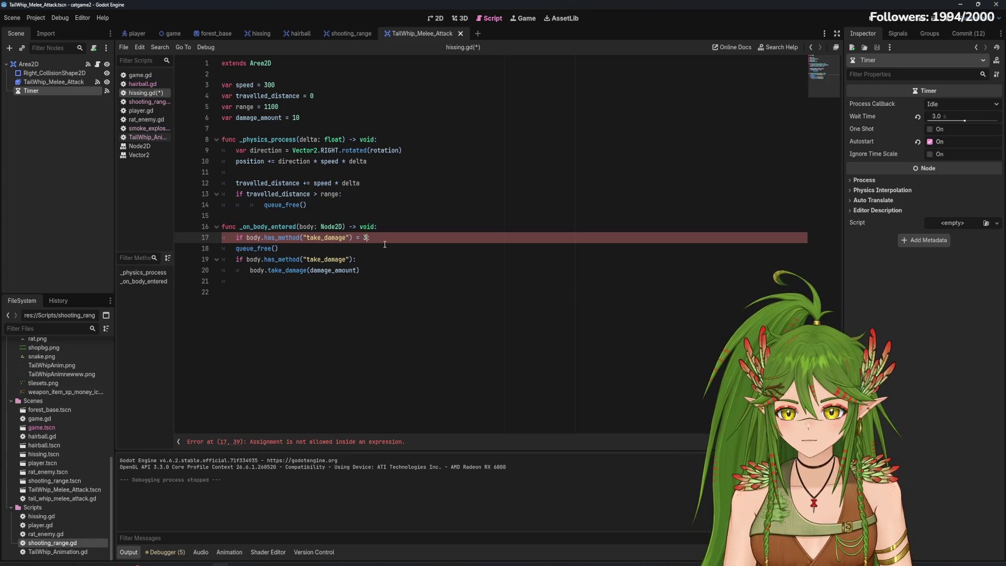
left_click(385, 247)
left_click(366, 237)
key("BackSpace")
key("BackSpace")
key("BackSpace")
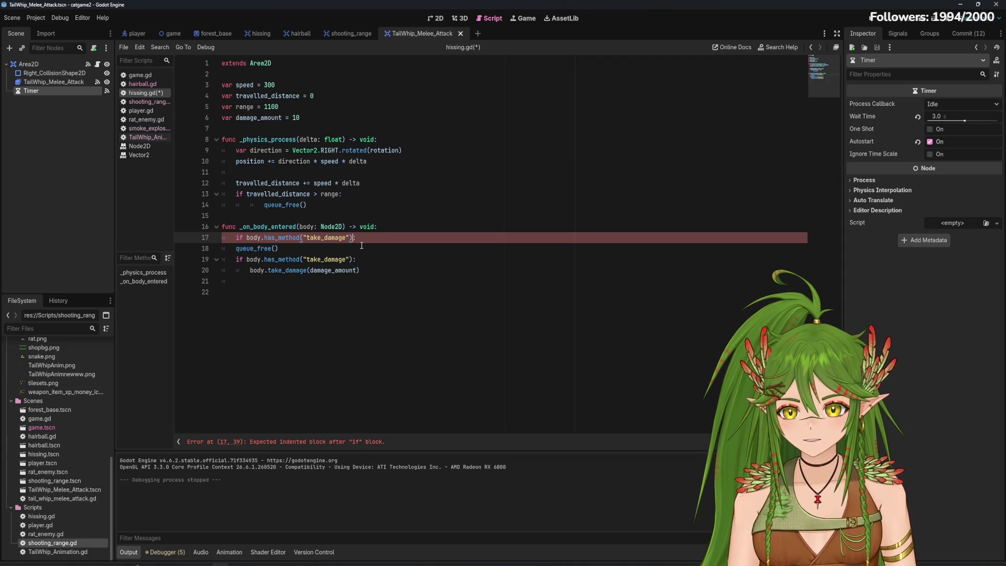
Delete the duplicate take_damage check and move queue_free() beneath the if line
left_click_drag(371, 236, 225, 236)
key("BackSpace")
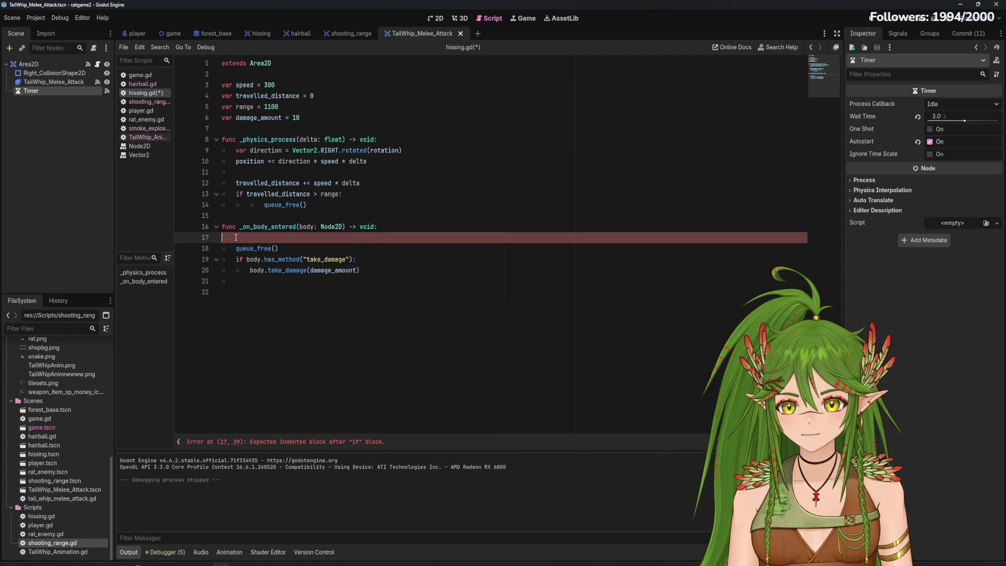
key("BackSpace")
left_click_drag(279, 238, 224, 236)
key("ctrl+x")
left_click(360, 249)
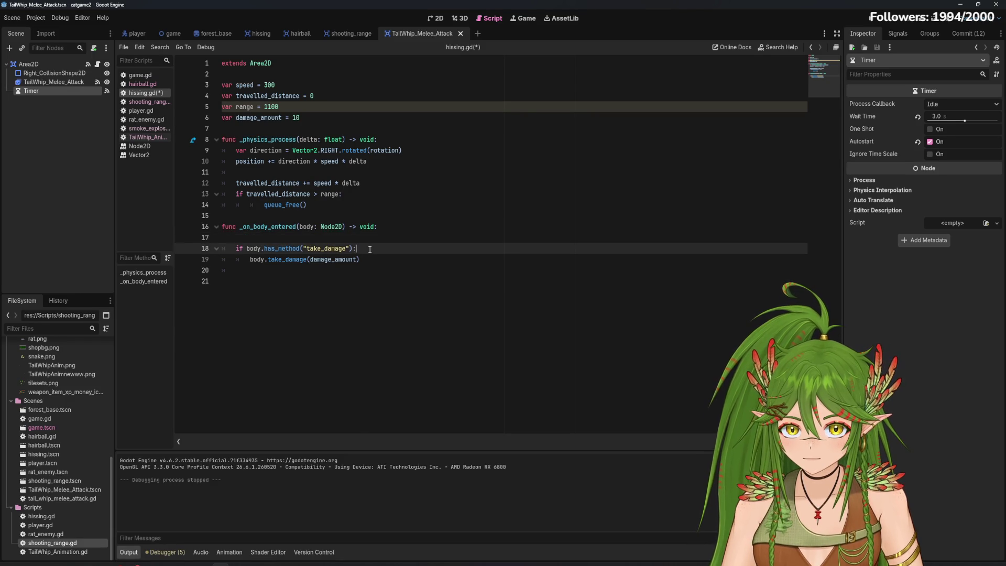
key("Return")
key("ctrl+v")
Indent queue_free() inside the if block and delete the stray '= 3' from the condition
left_click(361, 247)
key("Left")
type("=3 ")
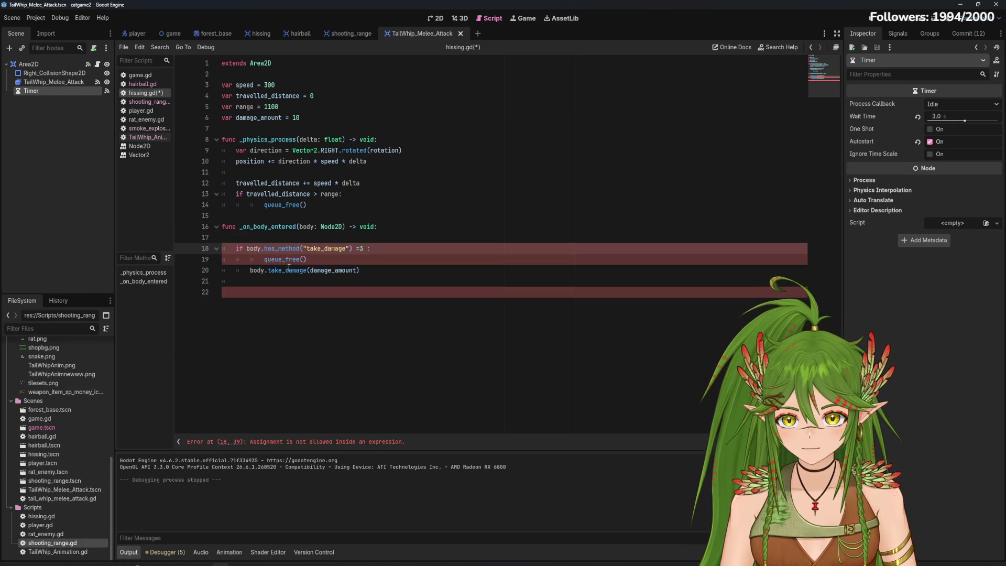
type("3")
left_click(262, 260)
key("BackSpace")
key("BackSpace")
left_click_drag(368, 248, 238, 265)
left_click(239, 237)
key("BackSpace")
Save hissing.gd, run the project, and move the cat to tail-whip the rats, then stop it
key("ctrl+s")
left_click(873, 20)
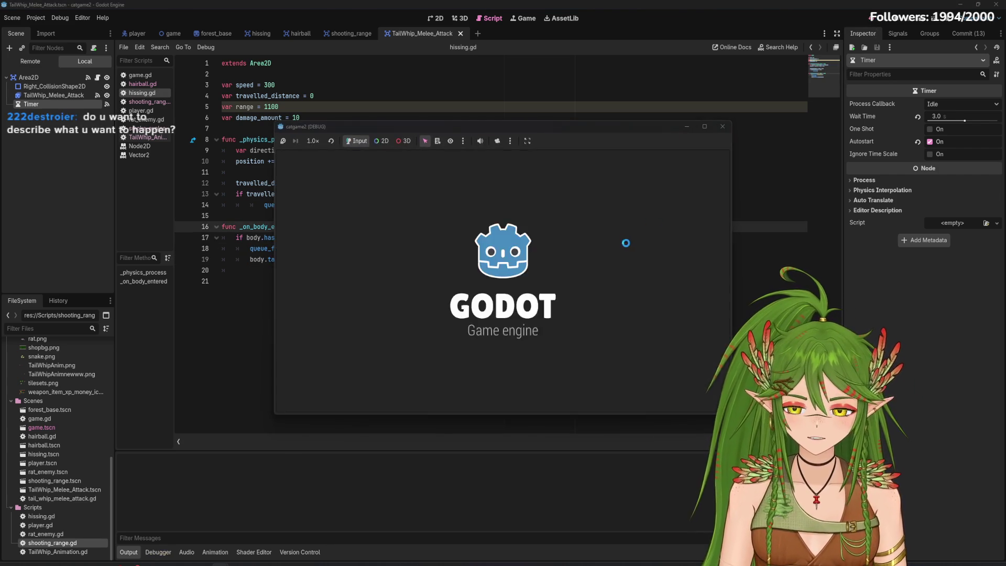
key("d")
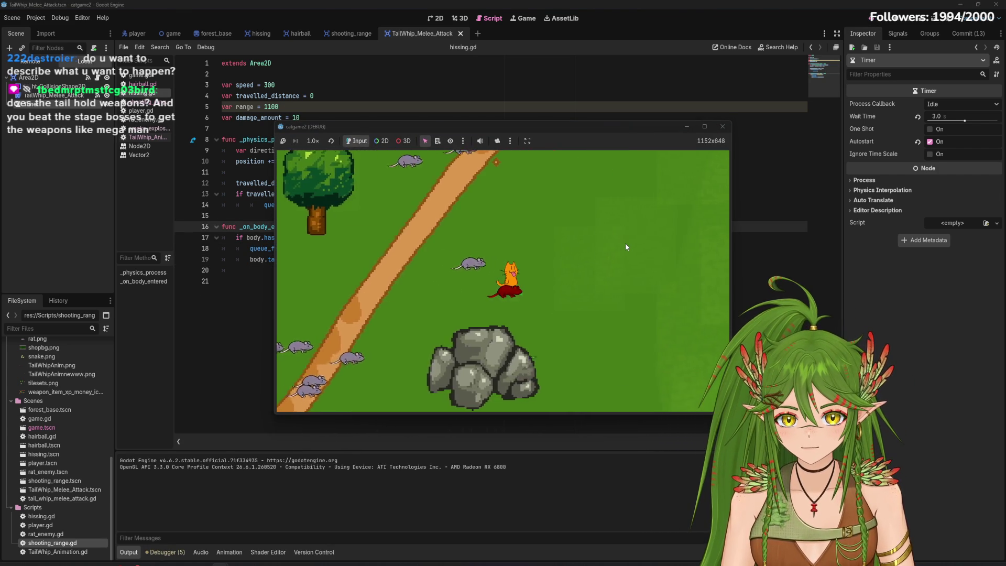
key("d")
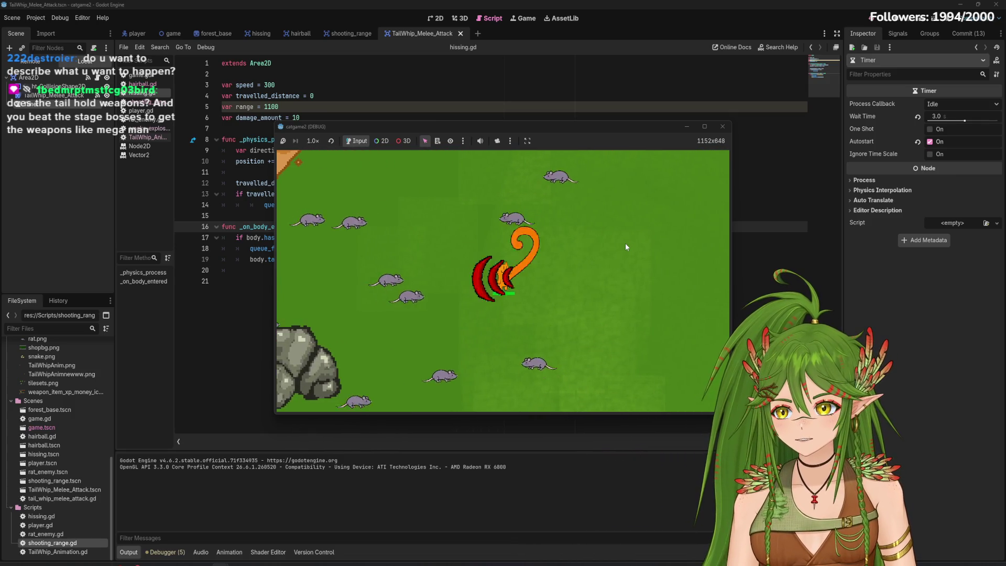
key("d")
key("d")
key("a")
key("a")
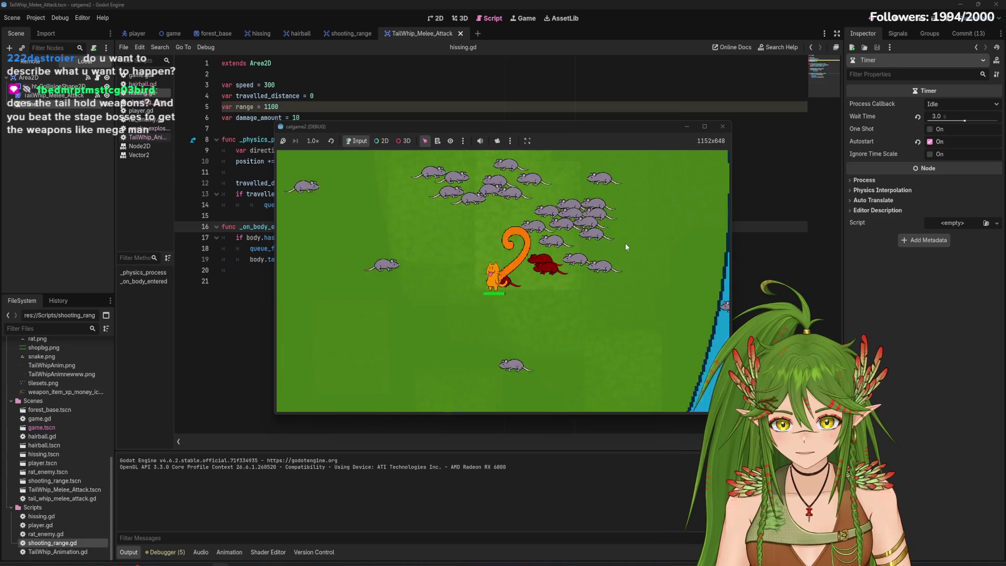
key("a")
key("a")
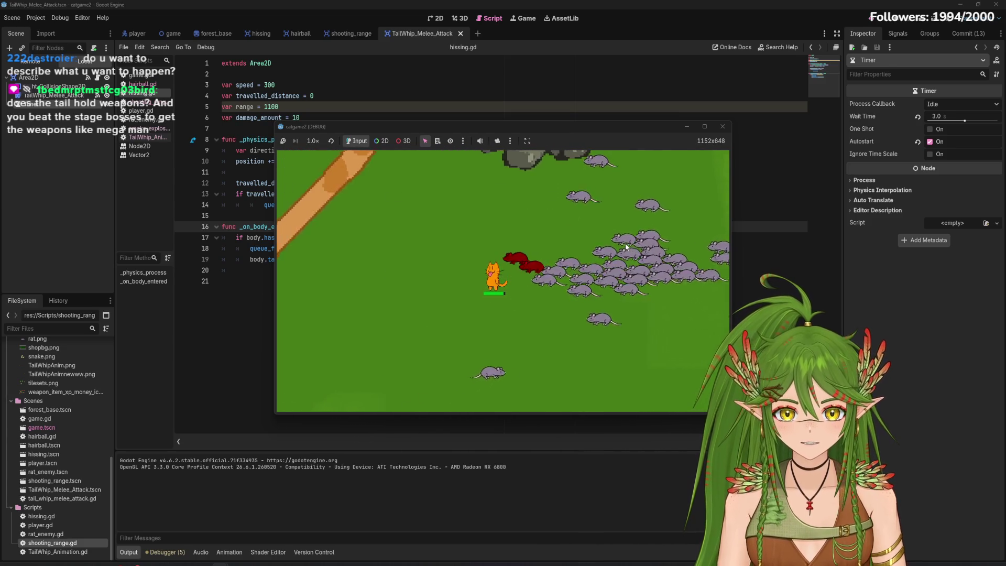
left_click(723, 126)
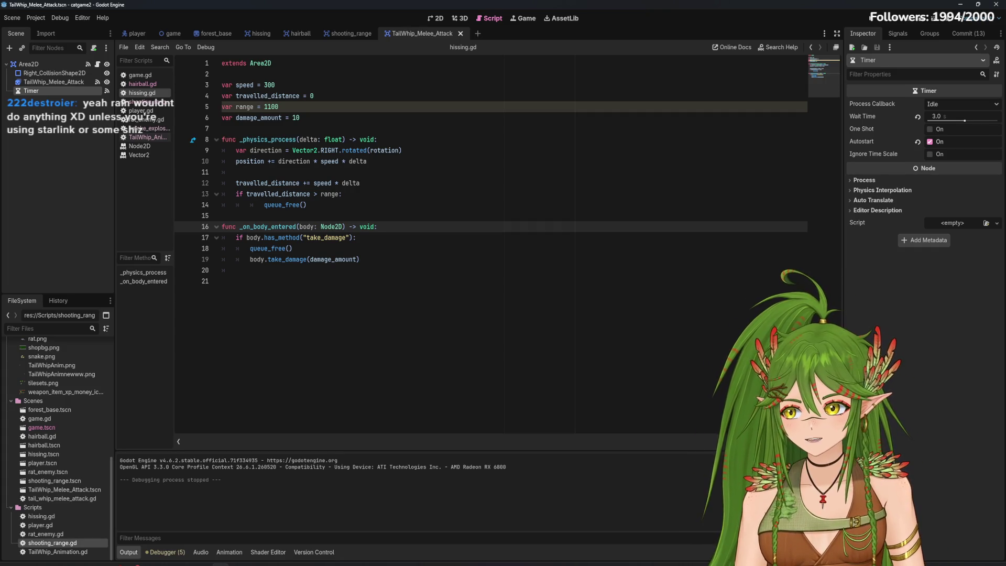
left_click(135, 33)
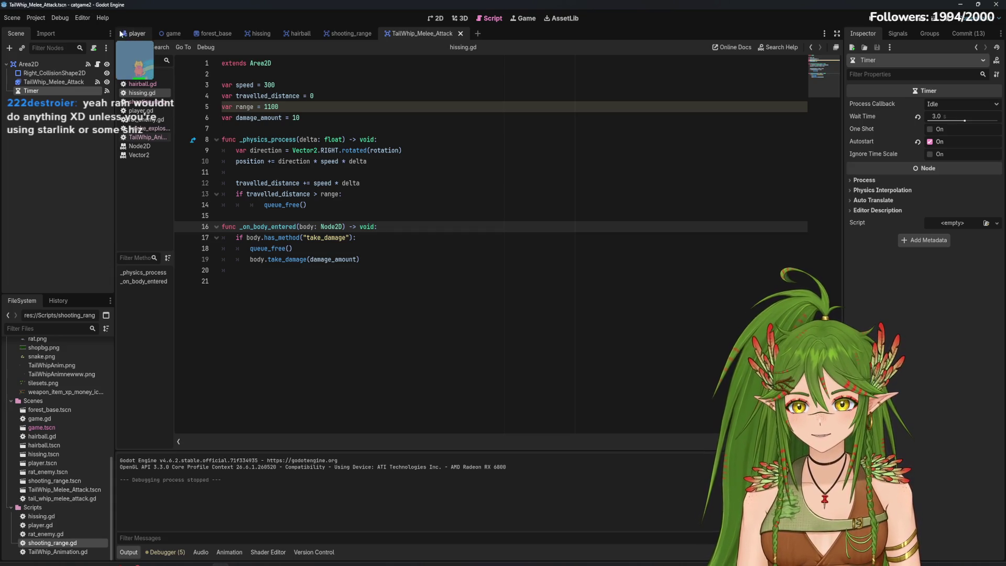
Switch to the game scene and zoom and scroll around the forest level map
left_click(181, 33)
scroll(560, 309, "down", 8)
scroll(581, 323, "up", 4)
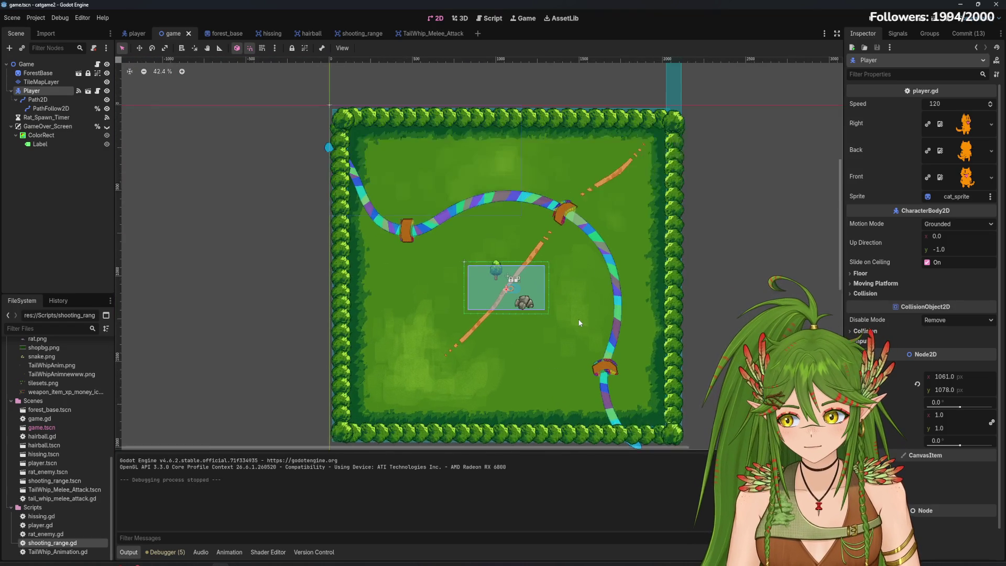
scroll(580, 323, "down", 2)
scroll(527, 310, "right", 1)
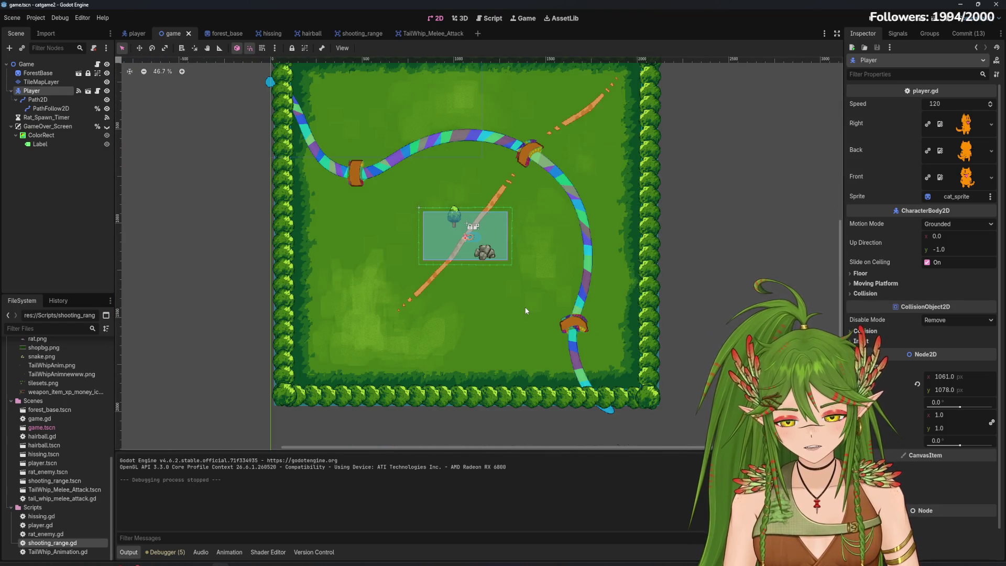
scroll(297, 331, "up", 1)
scroll(297, 332, "left", 1)
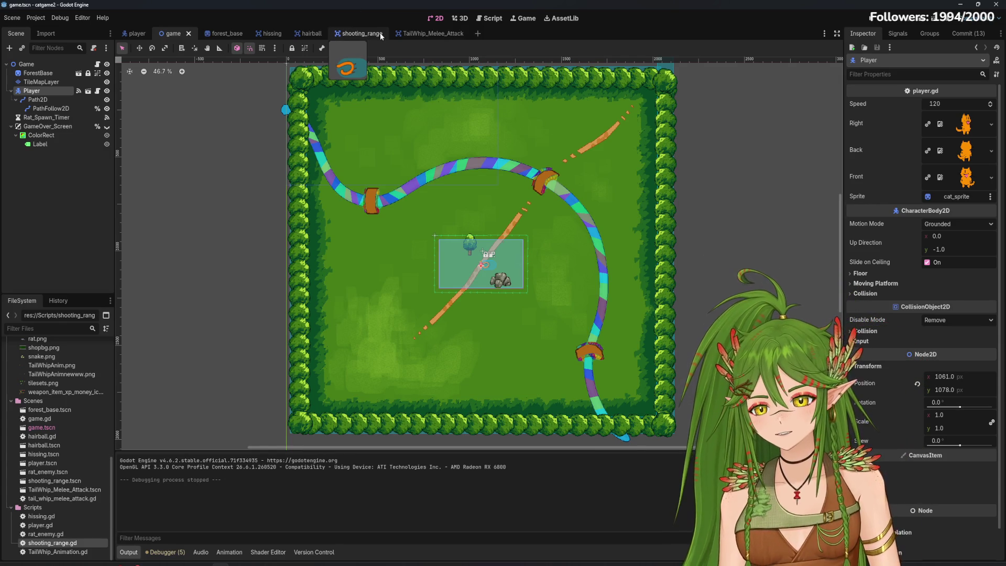
Glance at the TailWhip_Melee_Attack scene, then return to the game scene and pan to the level's top
left_click(410, 31)
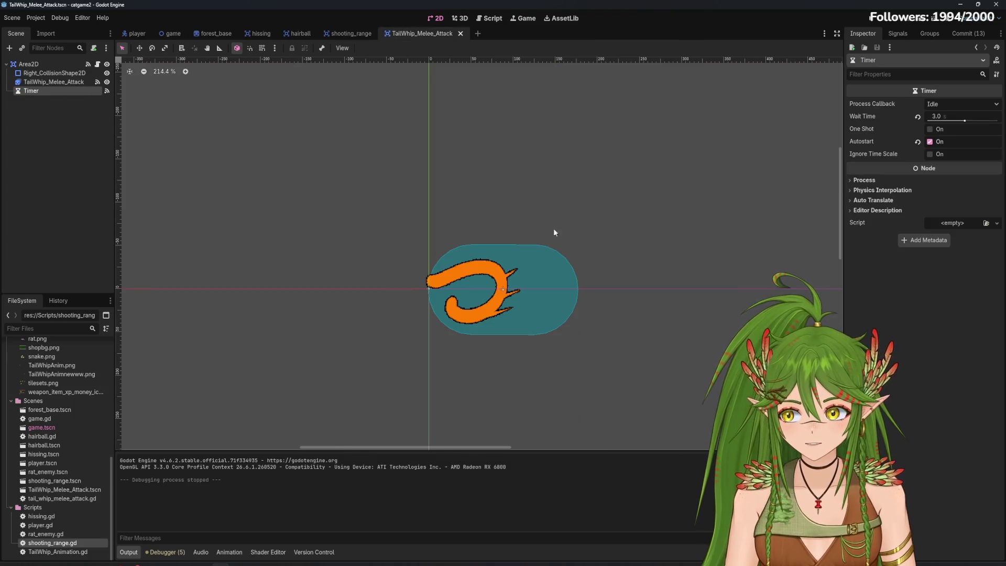
left_click(172, 33)
scroll(466, 283, "down", 3)
scroll(466, 285, "up", 5)
scroll(467, 276, "down", 5)
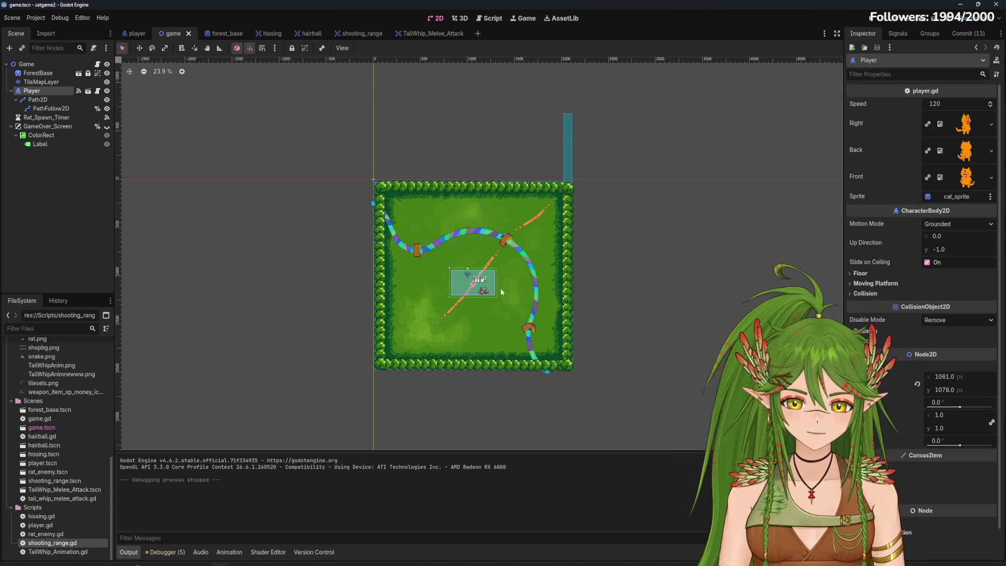
scroll(478, 312, "up", 5)
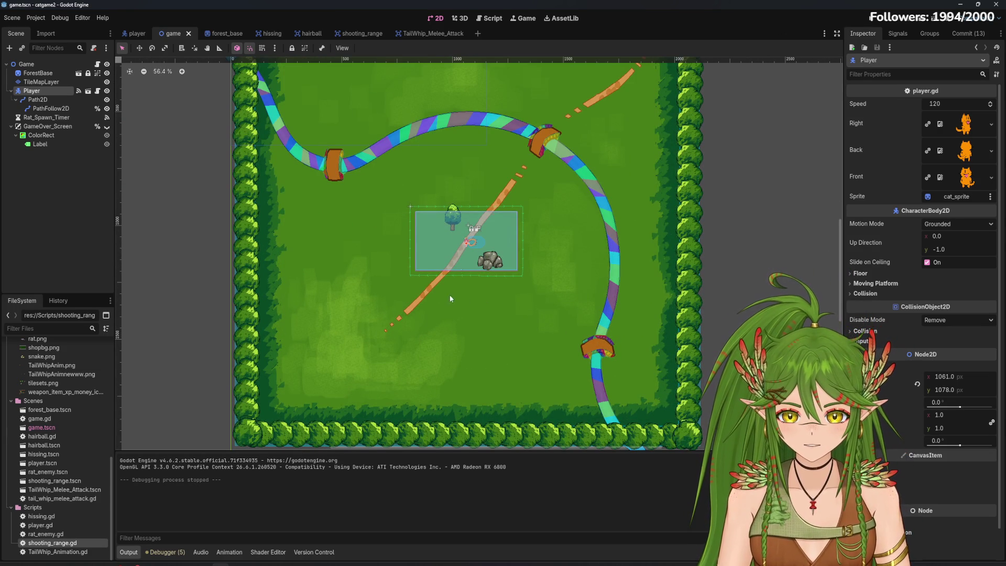
scroll(528, 348, "up", 3)
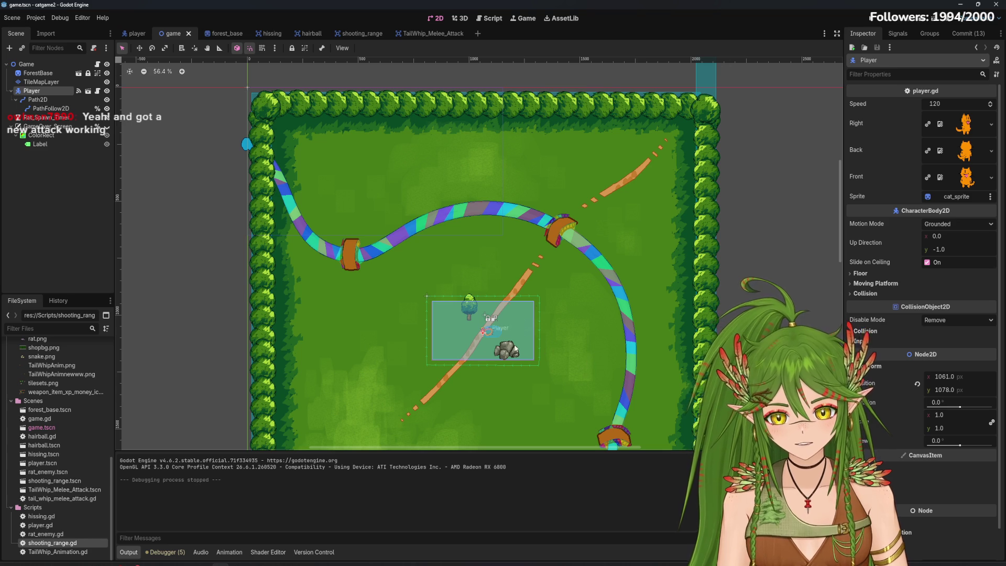
scroll(472, 402, "up", 4)
scroll(539, 371, "down", 4)
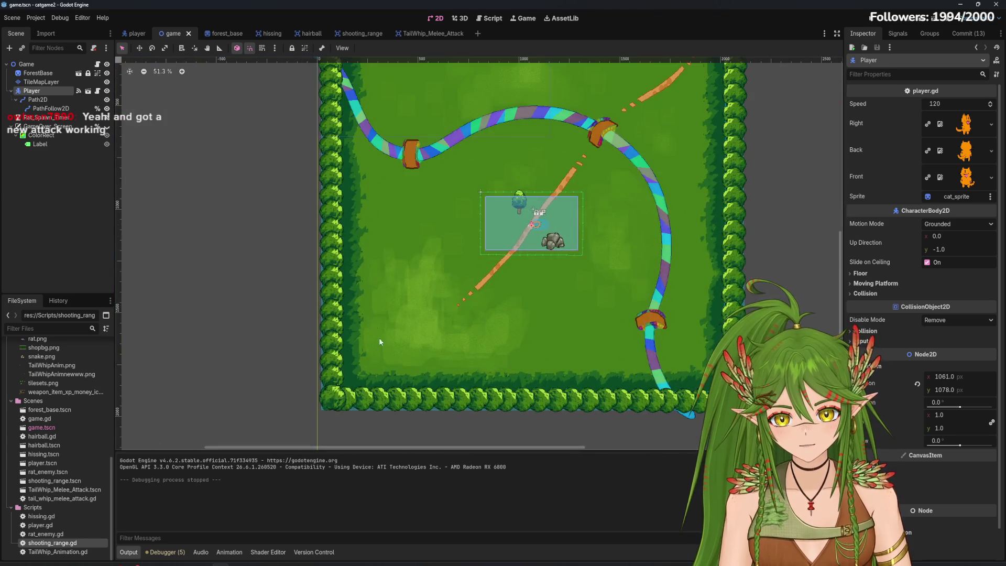
left_click_drag(623, 234, 607, 281)
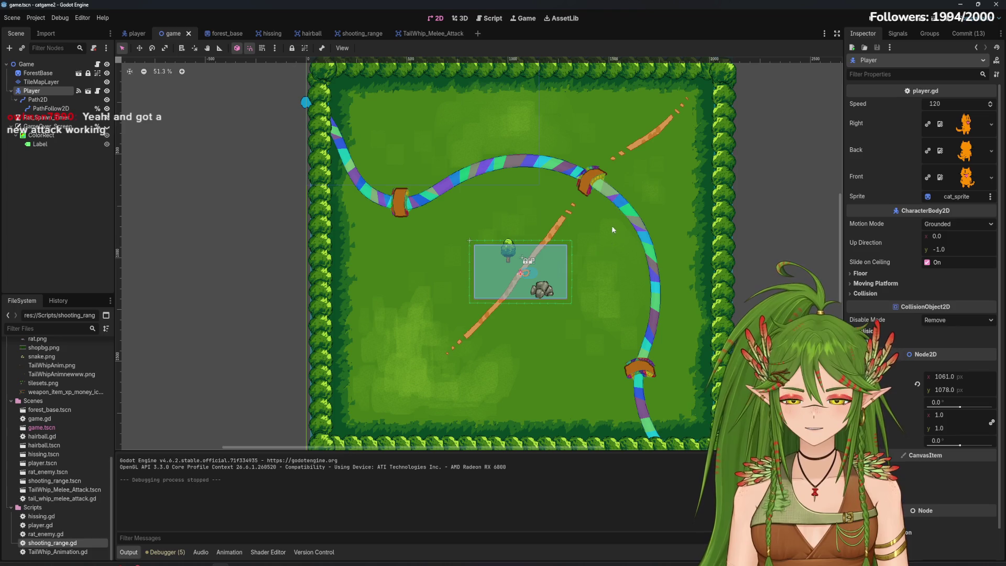
Open the hairball scene, review its script lines 8 to 20, and return to the 2D view
left_click(313, 33)
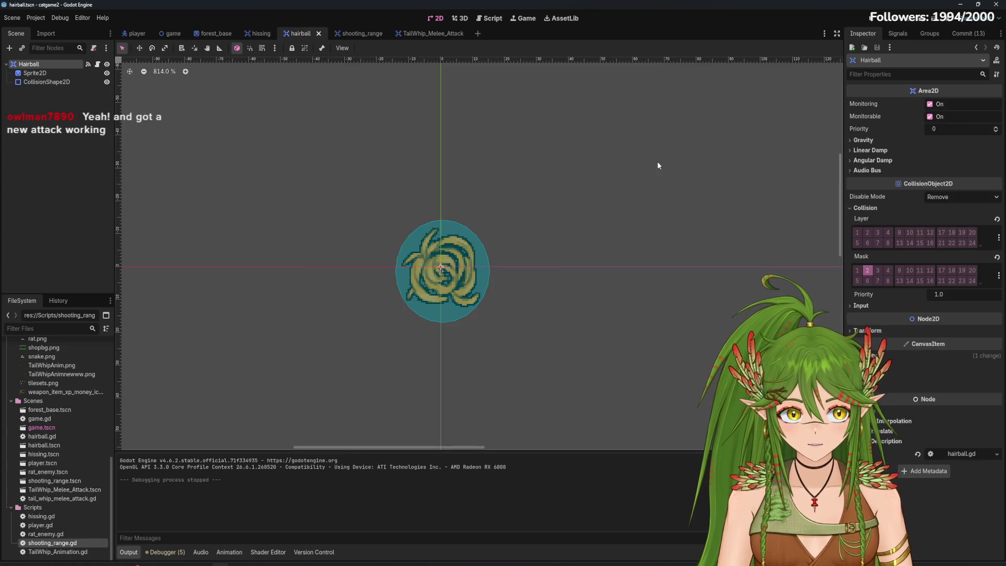
left_click(494, 18)
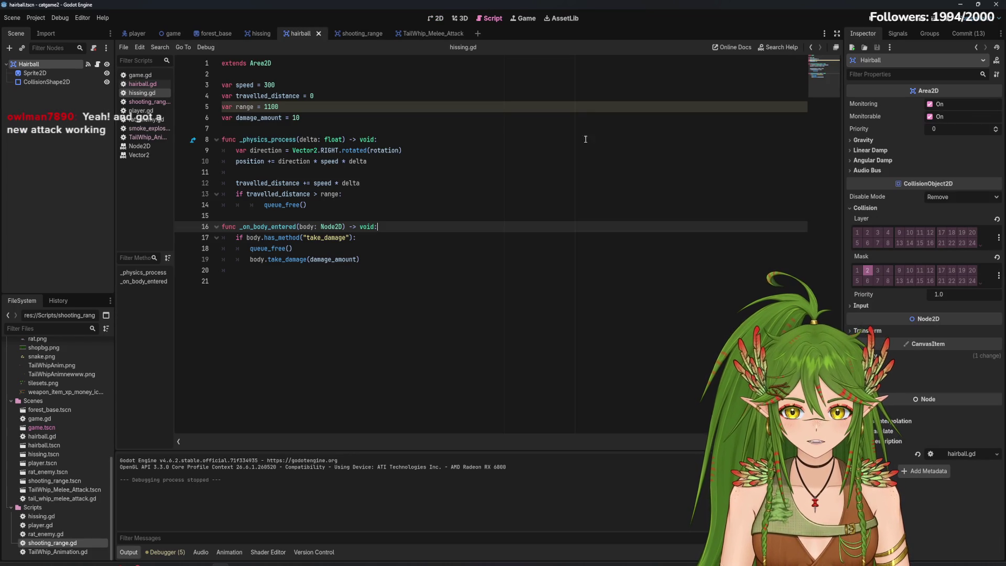
left_click(397, 152)
left_click(315, 227)
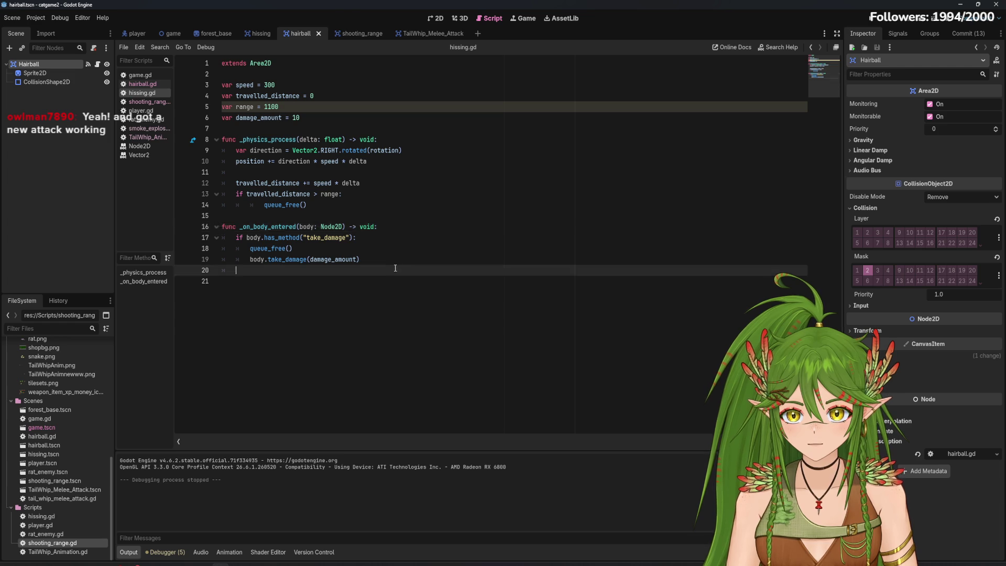
left_click_drag(314, 270, 221, 139)
left_click(452, 248)
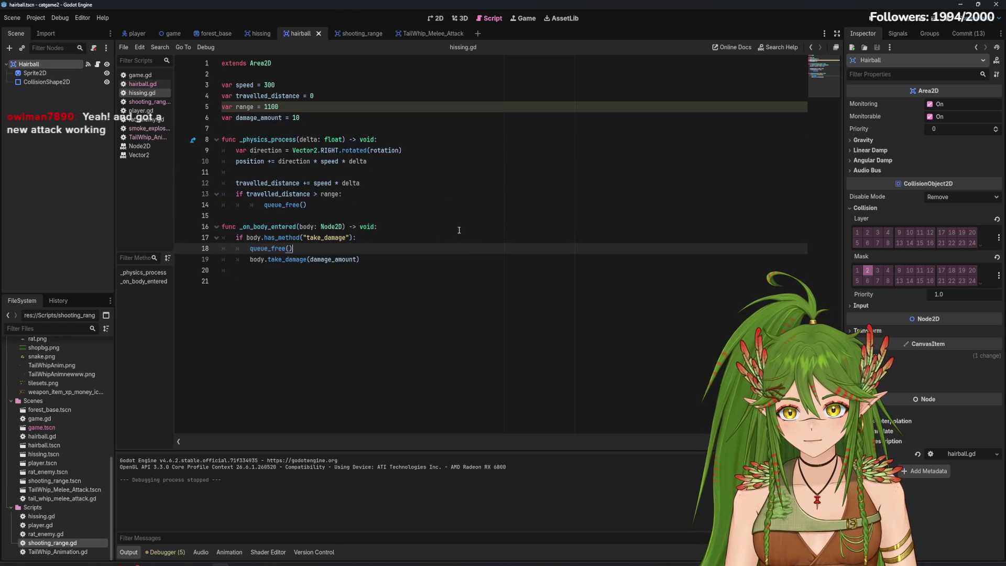
left_click(439, 24)
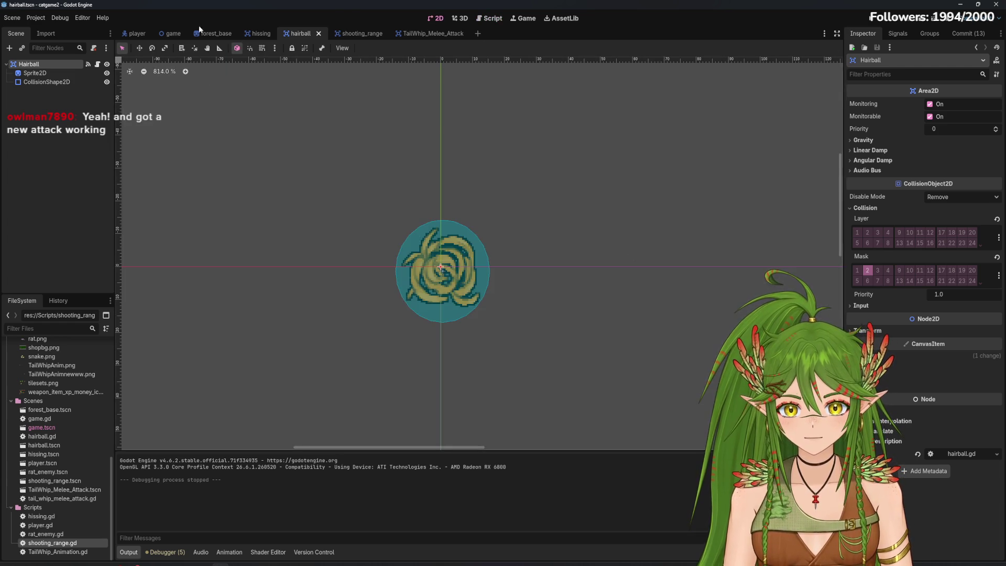
Open the shooting_range scene, deselect the Timer node, and save the scene
left_click(361, 33)
scroll(430, 309, "up", 5)
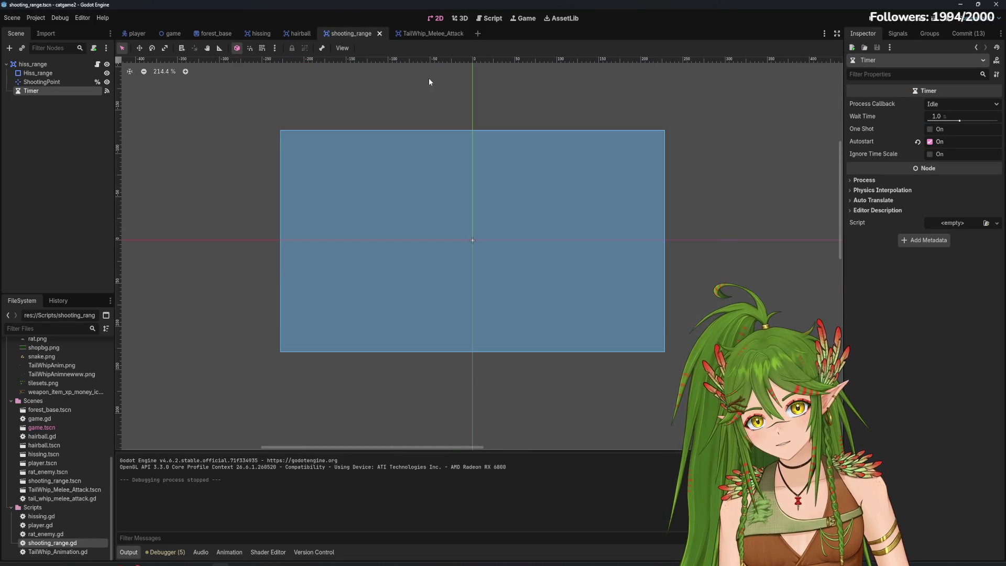
left_click(65, 155)
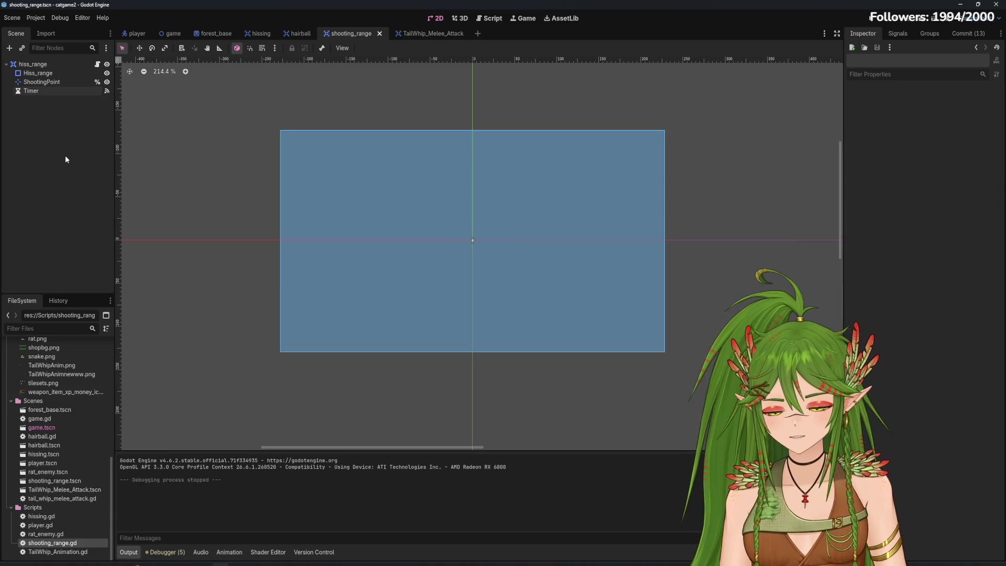
key("ctrl+s")
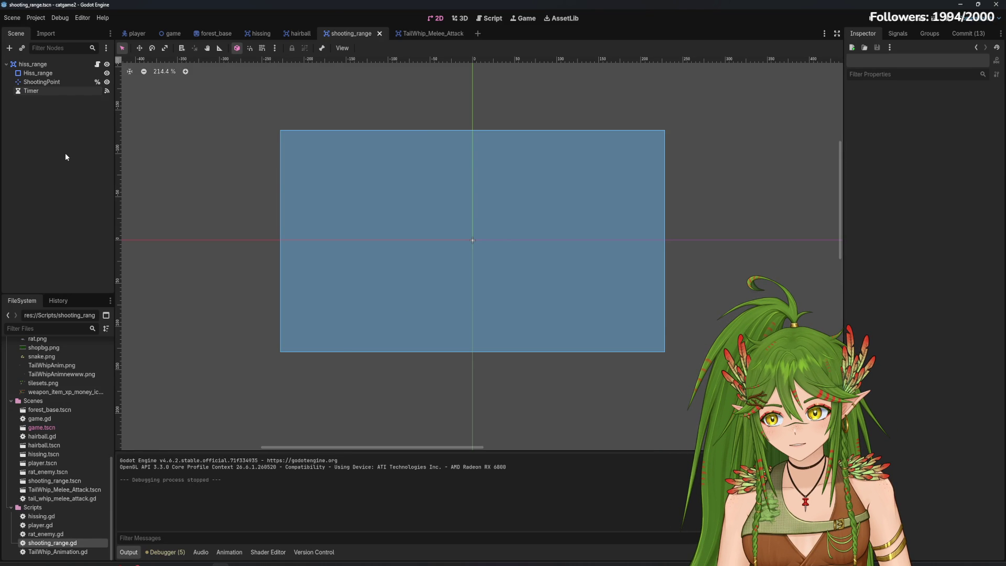